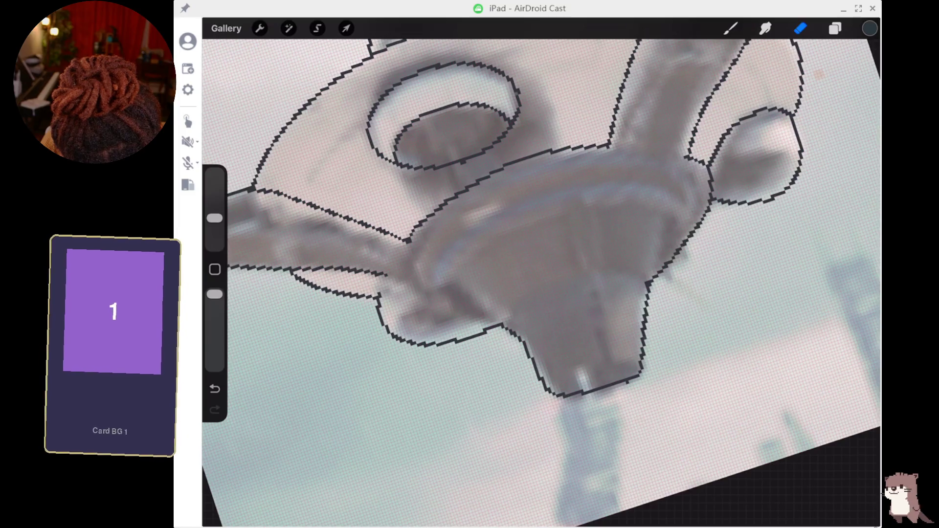
# - Erase the rough right outline of the housing and redraw it as a closed contour
pyautogui.moveTo(646, 288); pyautogui.dragTo(709, 204)
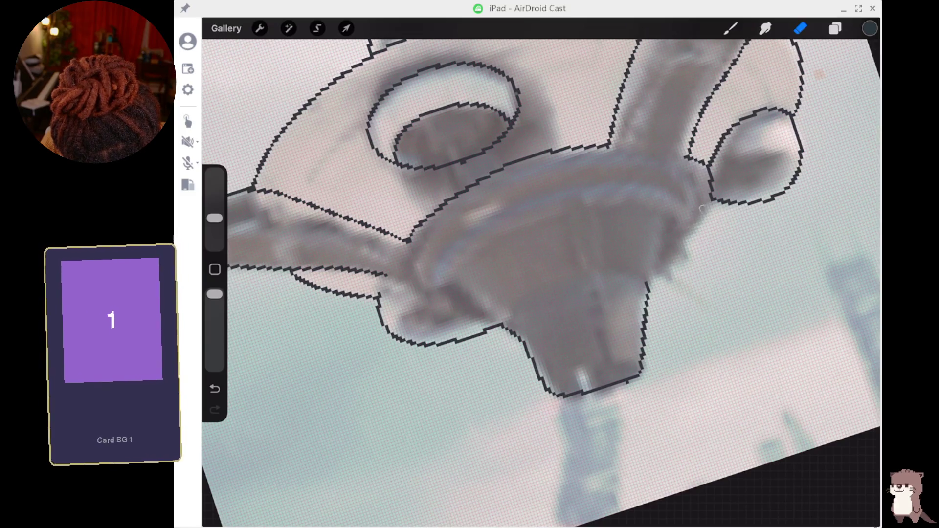
pyautogui.press('b')
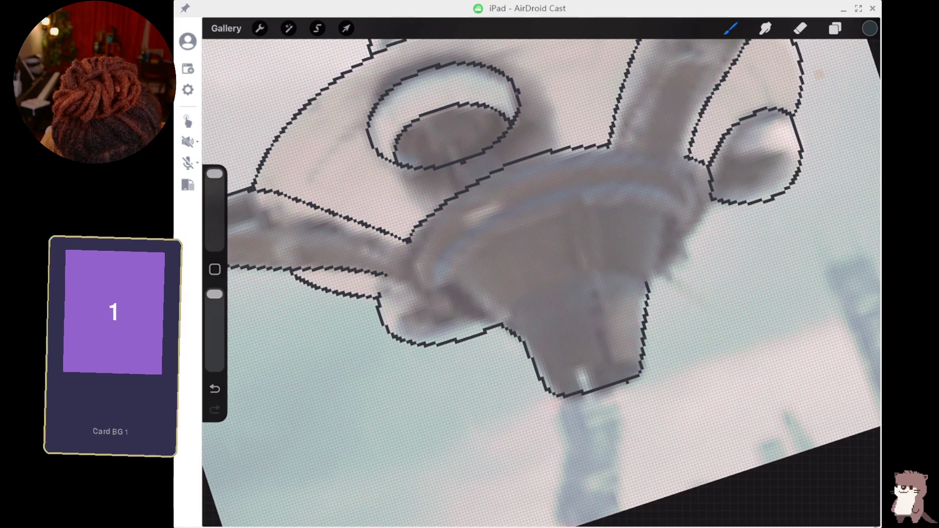
pyautogui.moveTo(659, 277)
pyautogui.mouseDown()
pyautogui.moveTo(682, 262)
pyautogui.moveTo(713, 208)
pyautogui.mouseUp()
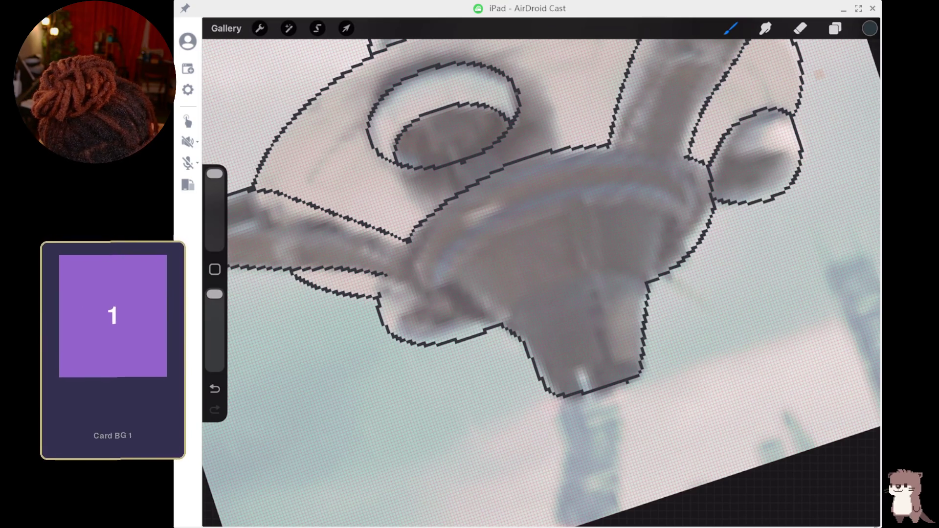
pyautogui.press('e')
pyautogui.moveTo(655, 283); pyautogui.dragTo(704, 225)
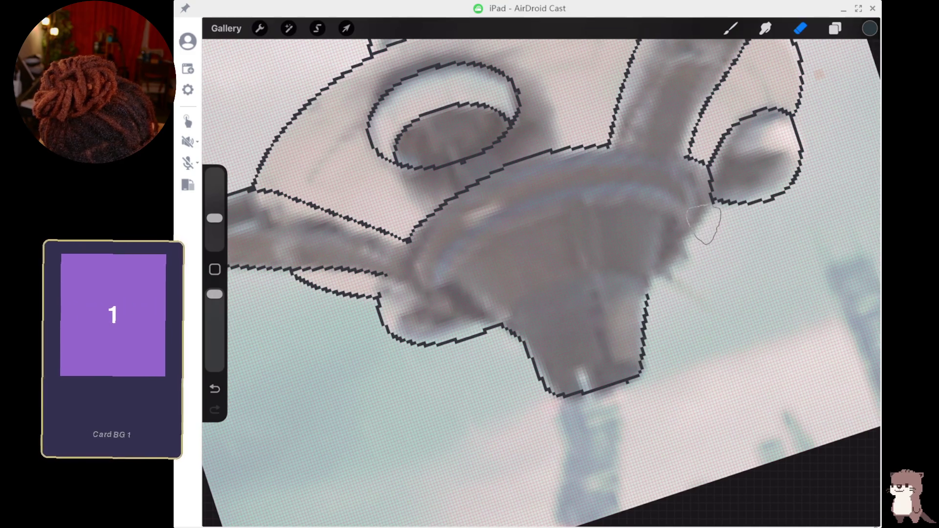
pyautogui.moveTo(214, 218); pyautogui.dragTo(214, 235)
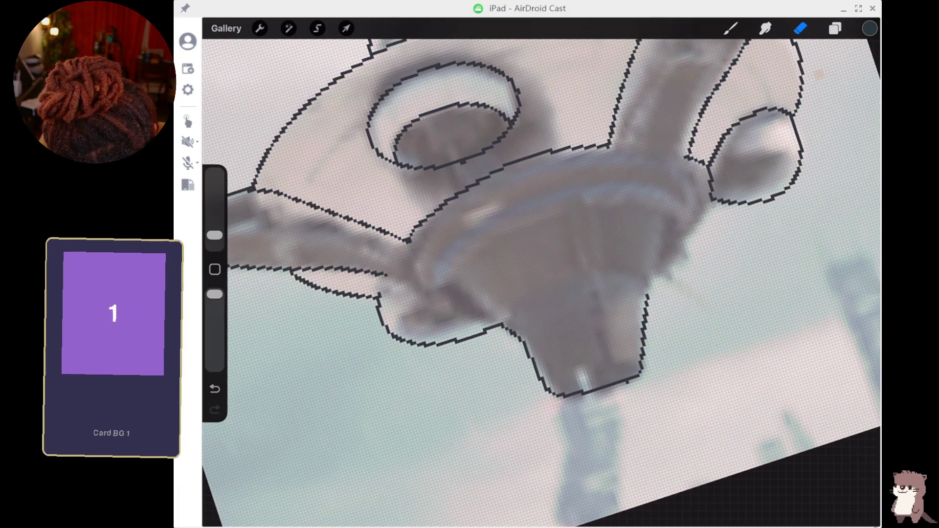
pyautogui.click(730, 28)
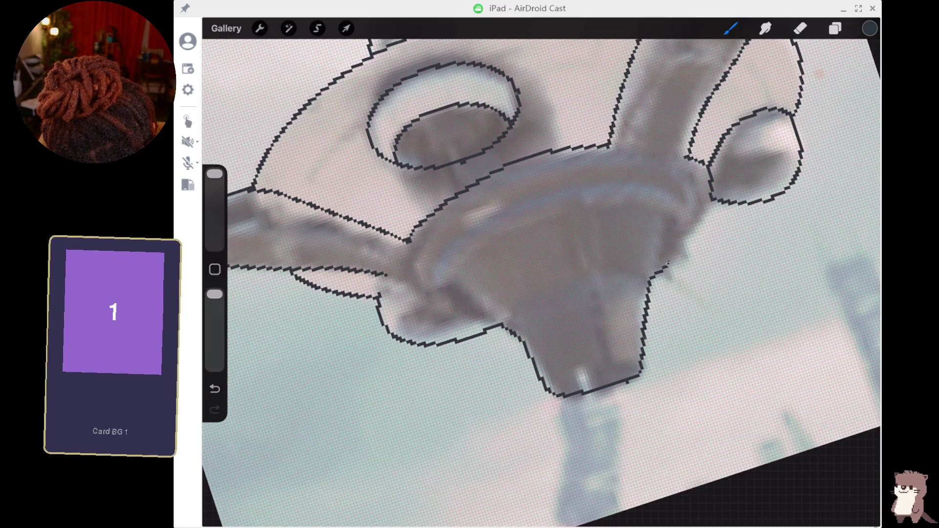
pyautogui.moveTo(710, 199); pyautogui.dragTo(690, 237)
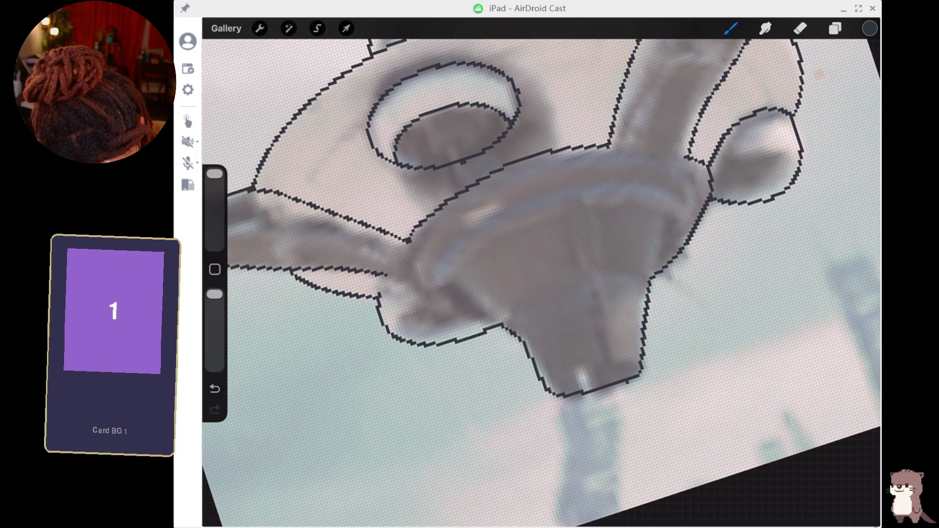
# - Erase the rough outline under the left blade with a larger eraser, undoing the snapped shape
pyautogui.click(800, 28)
pyautogui.moveTo(214, 235); pyautogui.dragTo(214, 223)
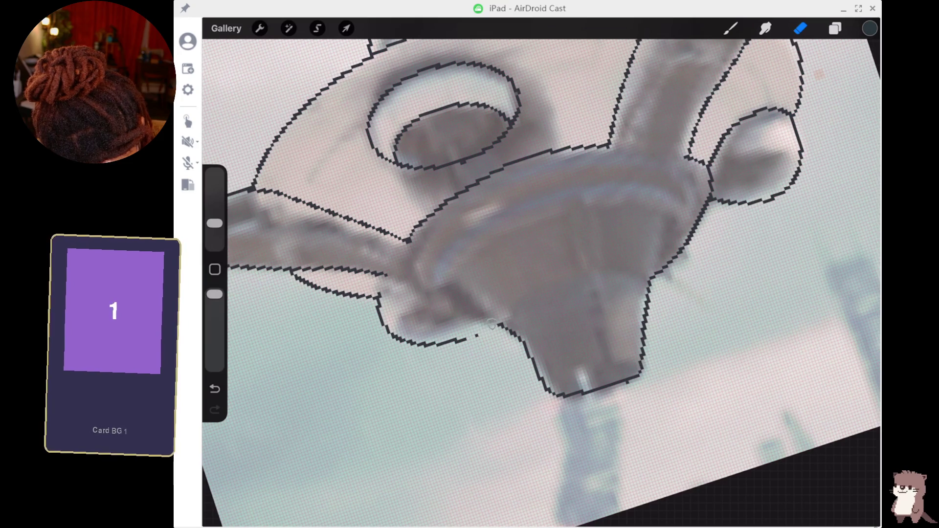
pyautogui.moveTo(476, 336)
pyautogui.mouseDown()
pyautogui.moveTo(393, 339)
pyautogui.moveTo(382, 314)
pyautogui.mouseUp()
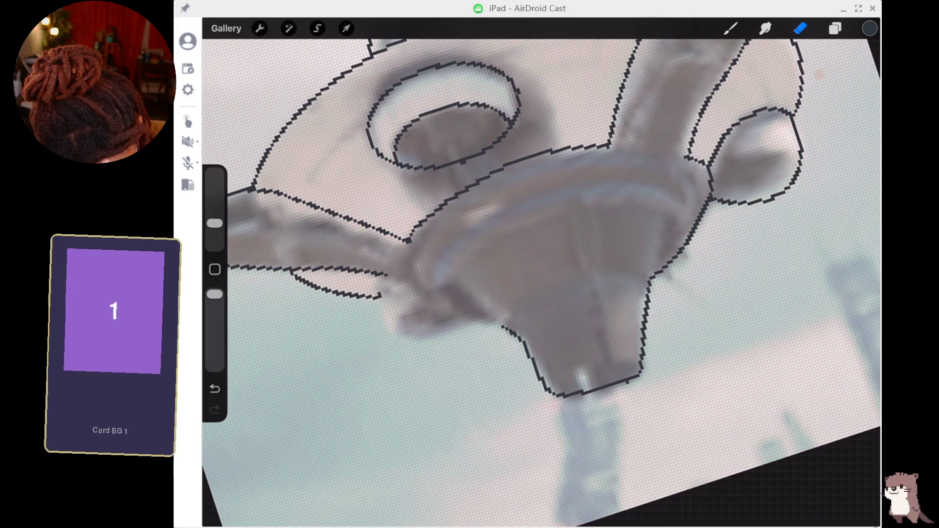
pyautogui.click(729, 28)
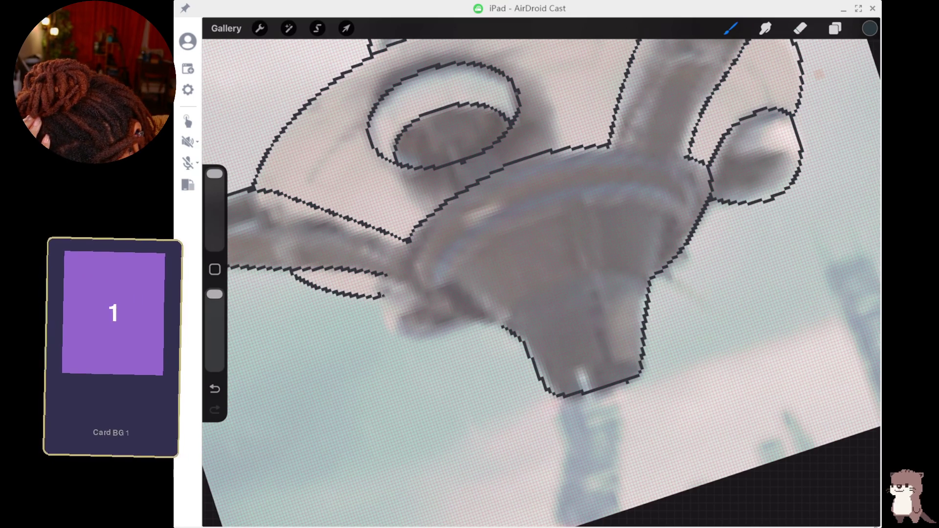
pyautogui.hotkey('ctrl', 'z')
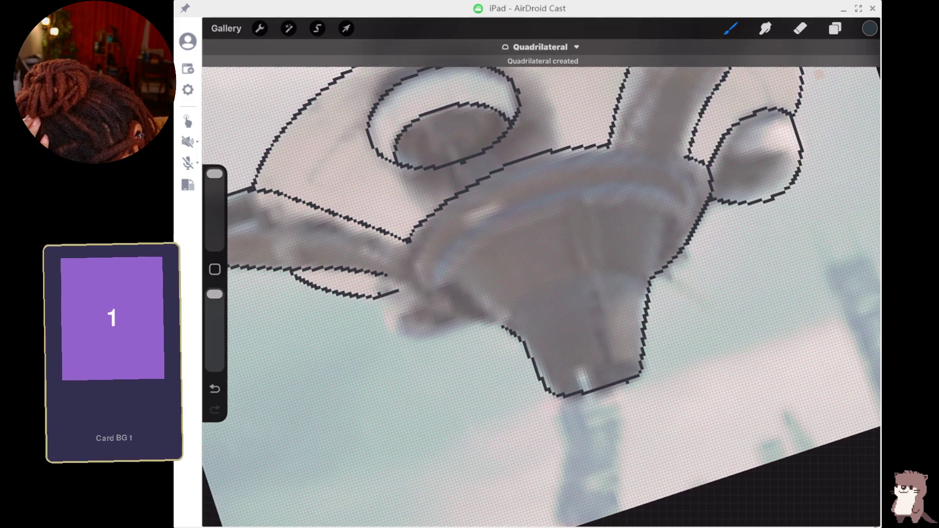
# - Remove the stray stroke and draw the left blade's lower edge and the small lobe's outline
pyautogui.hotkey('ctrl', 'z')
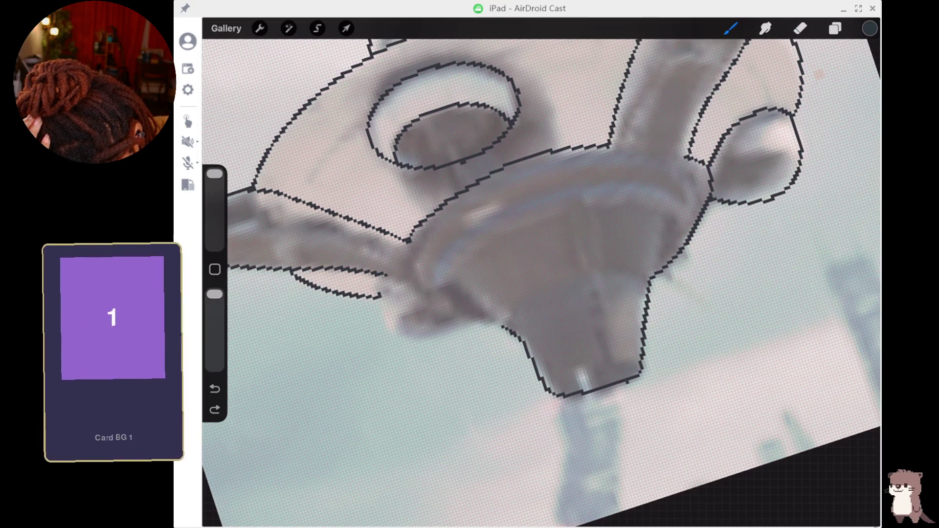
pyautogui.moveTo(494, 320)
pyautogui.mouseDown()
pyautogui.moveTo(413, 294)
pyautogui.moveTo(378, 296)
pyautogui.mouseUp()
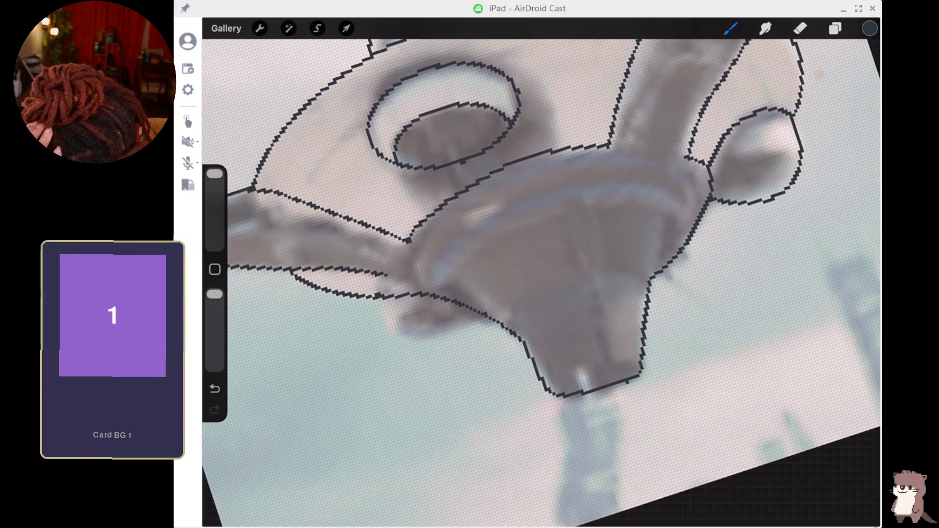
pyautogui.moveTo(380, 300)
pyautogui.mouseDown()
pyautogui.moveTo(405, 346)
pyautogui.moveTo(445, 344)
pyautogui.moveTo(480, 309)
pyautogui.mouseUp()
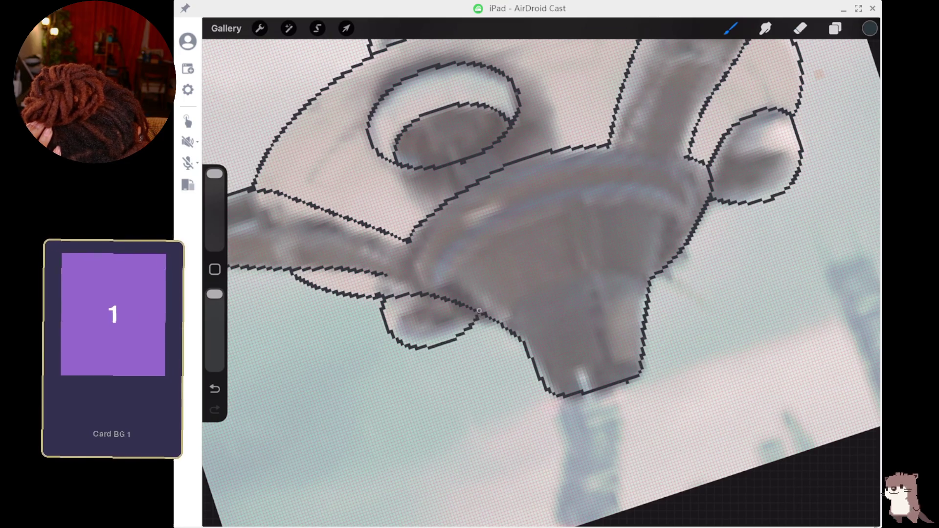
pyautogui.moveTo(396, 319)
pyautogui.mouseDown()
pyautogui.moveTo(419, 306)
pyautogui.moveTo(466, 330)
pyautogui.mouseUp()
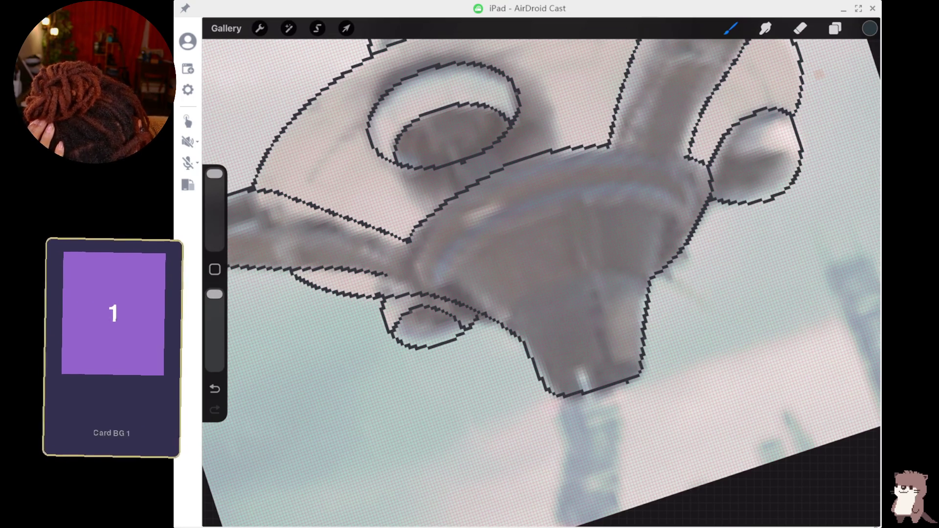
pyautogui.scroll(-5, 538, 274)
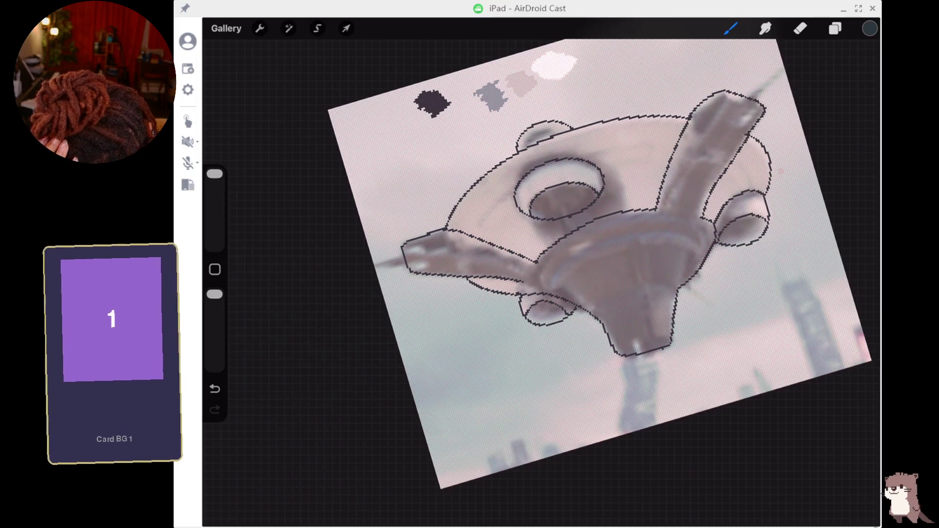
pyautogui.scroll(-2, 587, 264)
# - Turn the arc-shaped QuickShape stroke on the fan outline into a straight line
pyautogui.scroll(2, 538, 264)
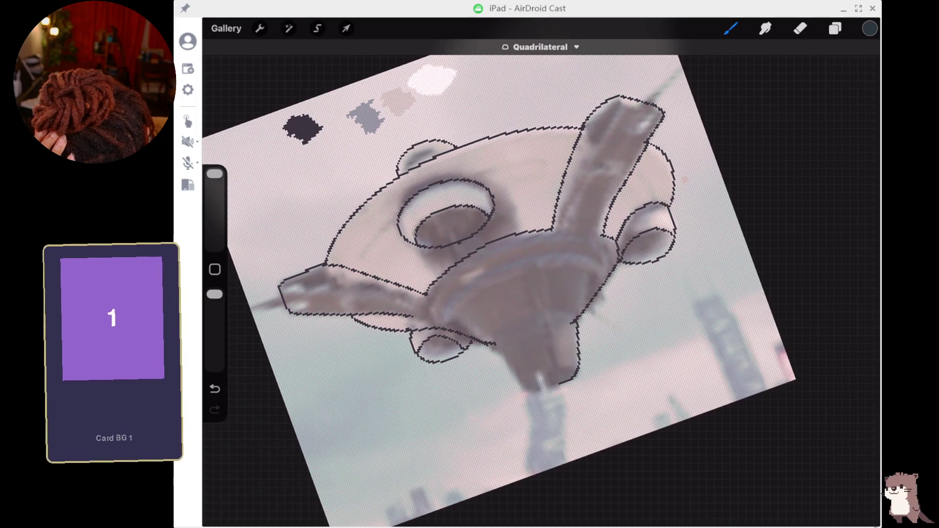
pyautogui.press('e')
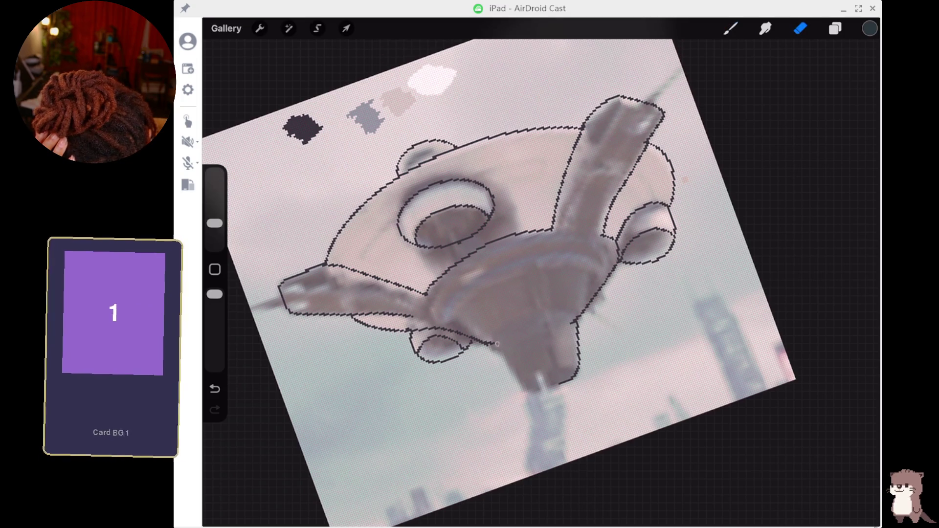
pyautogui.press('b')
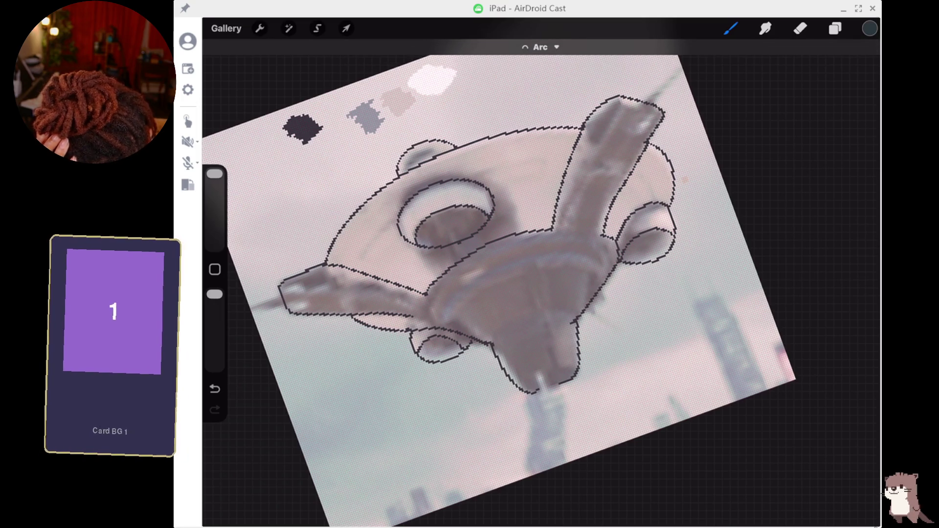
pyautogui.hotkey('ctrl', 'z')
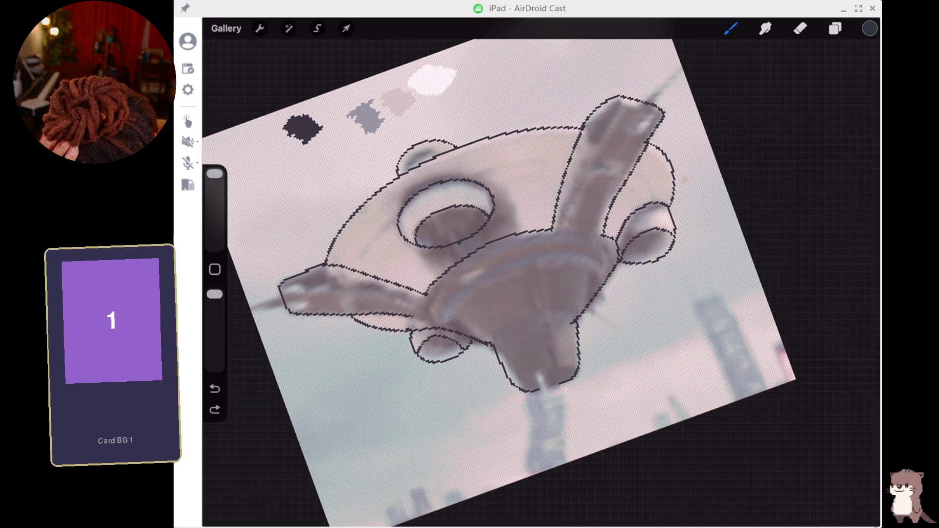
pyautogui.hotkey('ctrl', 'shift', 'z')
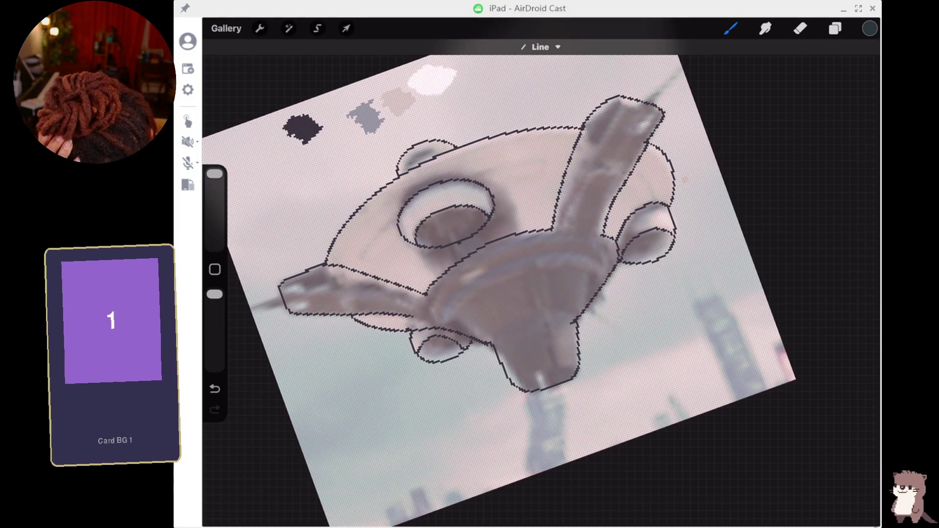
pyautogui.press('e')
pyautogui.scroll(5, 538, 274)
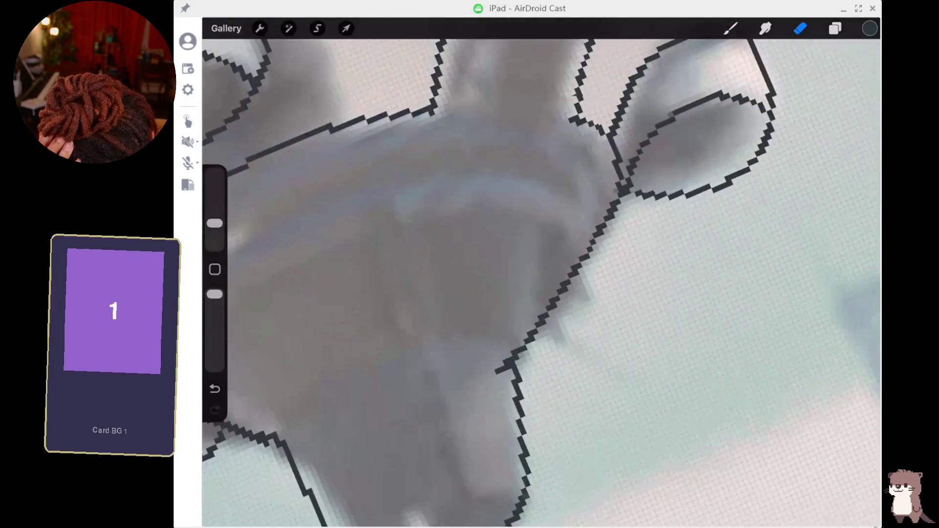
# - Erase the stray pixels and fill the gap in the black outline with the brush
pyautogui.moveTo(496, 372); pyautogui.dragTo(515, 363)
pyautogui.press('b')
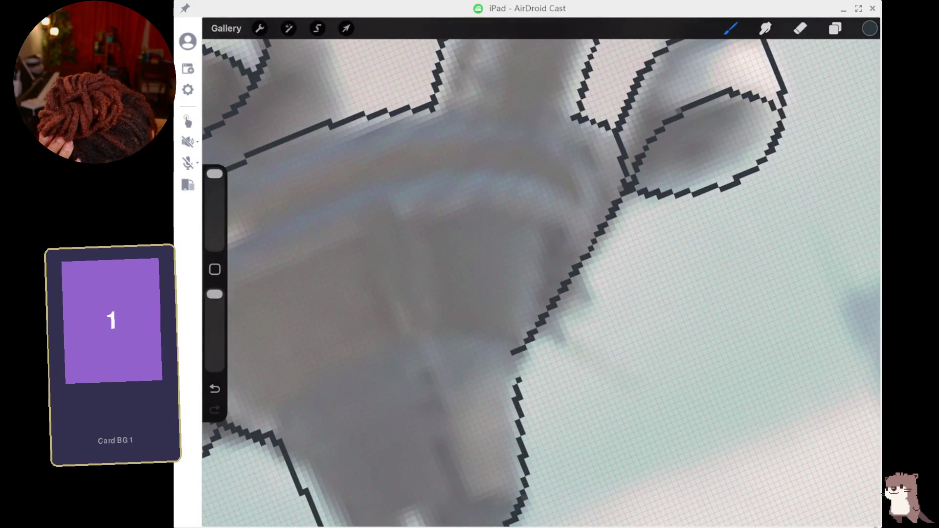
pyautogui.moveTo(517, 369); pyautogui.dragTo(518, 381)
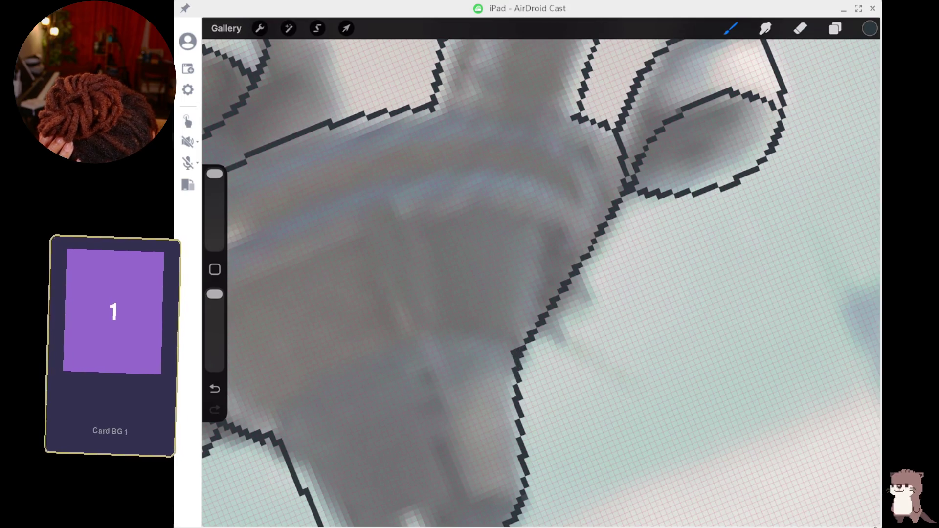
pyautogui.press('e')
# - Shrink the eraser and brush to 9% and undo the stray dot
pyautogui.press('[')
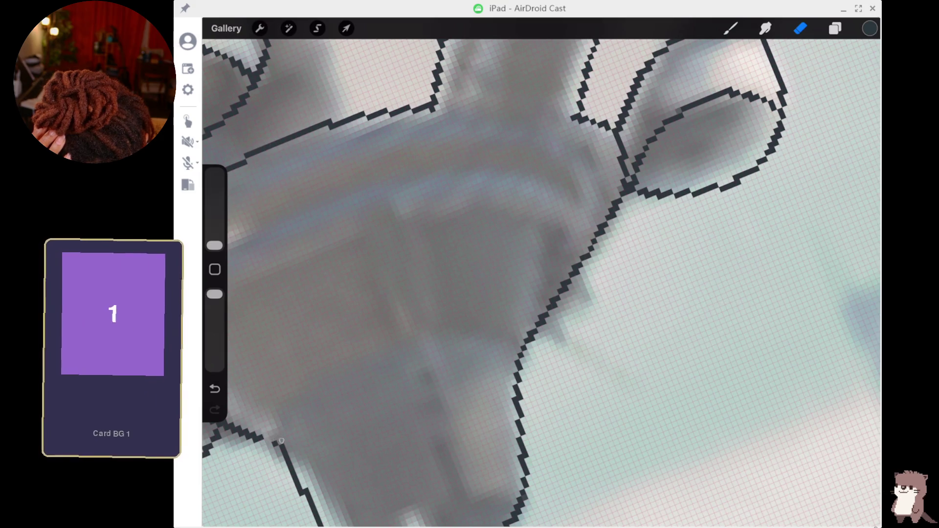
pyautogui.press('b')
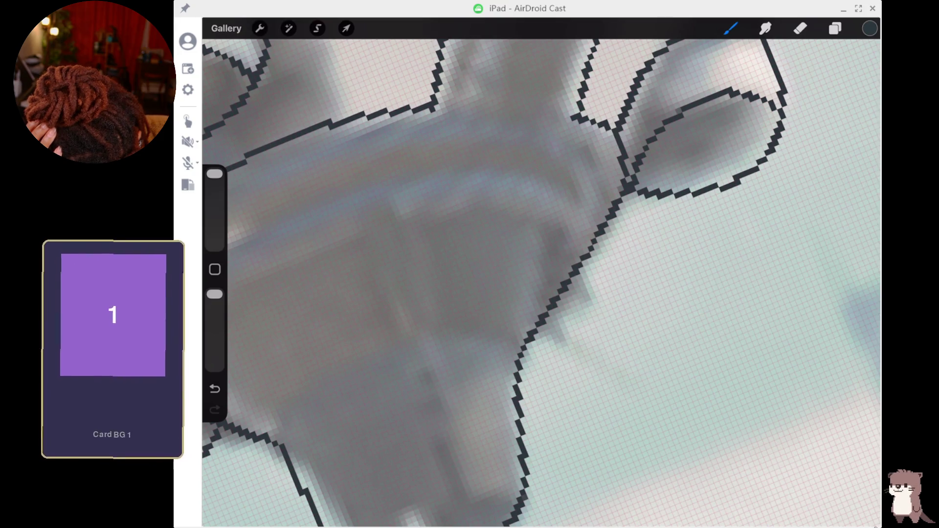
pyautogui.moveTo(214, 175); pyautogui.dragTo(215, 222)
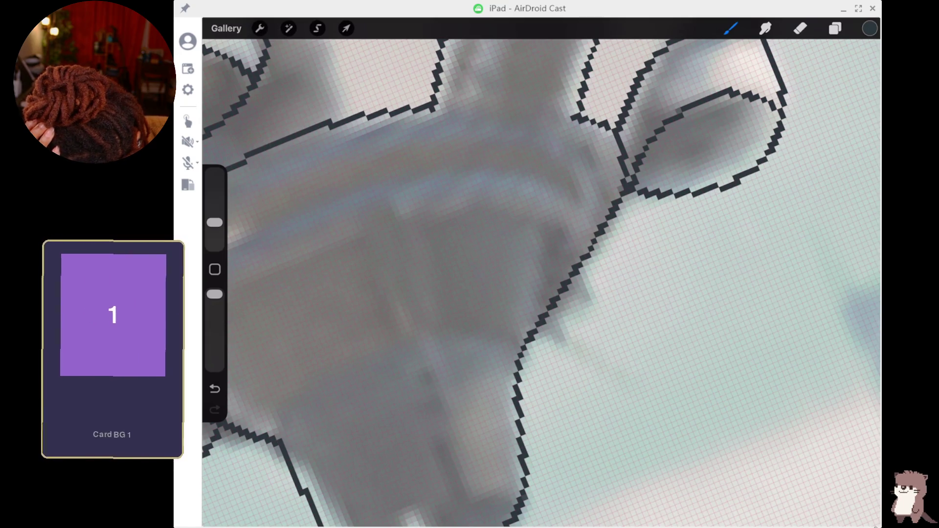
pyautogui.click(713, 270)
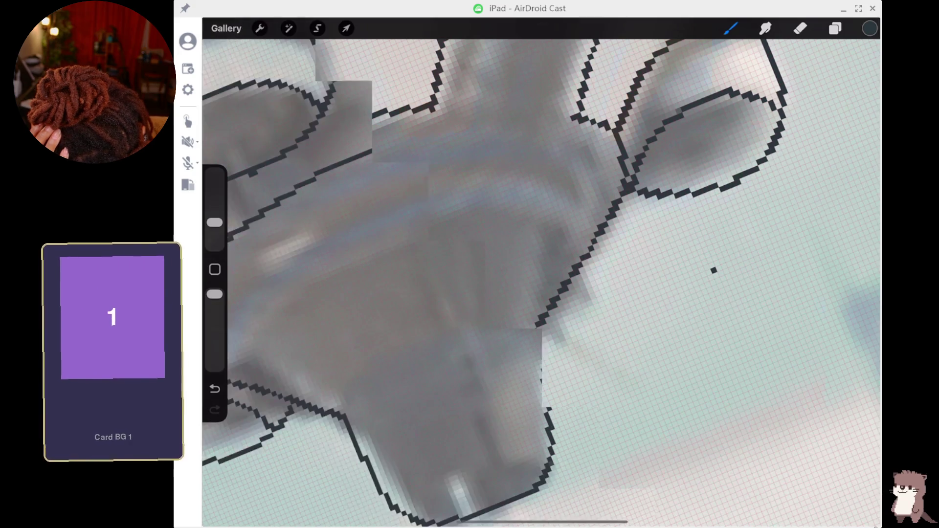
pyautogui.scroll(-5, 541, 274)
pyautogui.hotkey('ctrl', 'z')
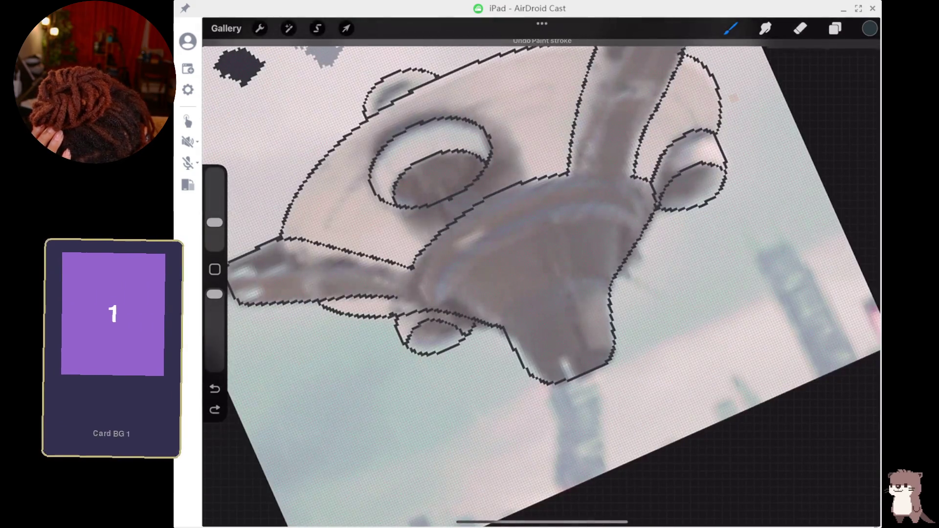
# - Erase the lower-left part of the small oval and the stray dashes below it
pyautogui.scroll(5, 541, 274)
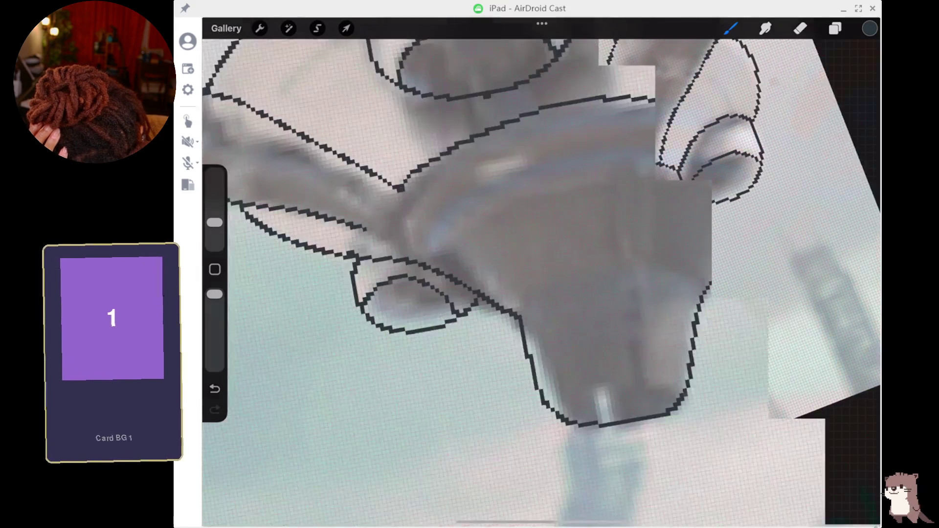
pyautogui.scroll(3, 541, 274)
pyautogui.press('e')
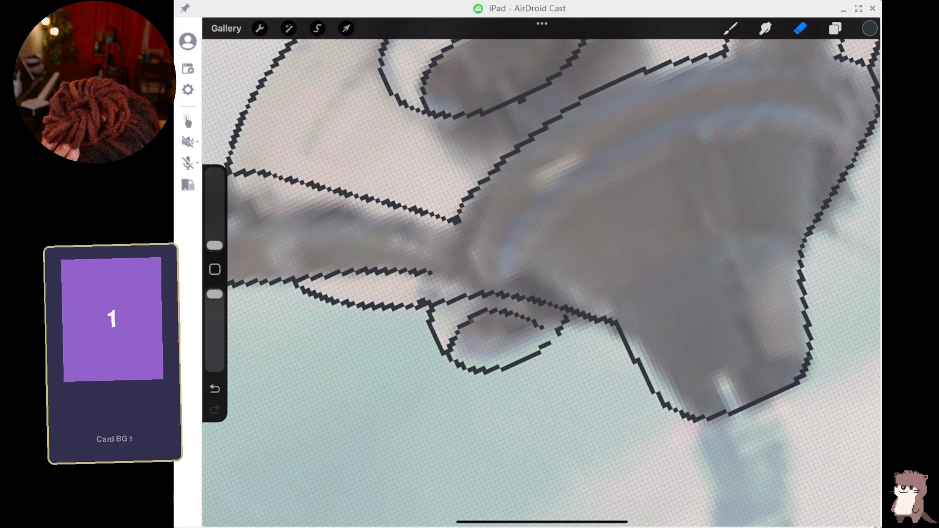
pyautogui.moveTo(214, 246); pyautogui.dragTo(214, 231)
pyautogui.moveTo(488, 374)
pyautogui.mouseDown()
pyautogui.moveTo(432, 317)
pyautogui.moveTo(480, 316)
pyautogui.mouseUp()
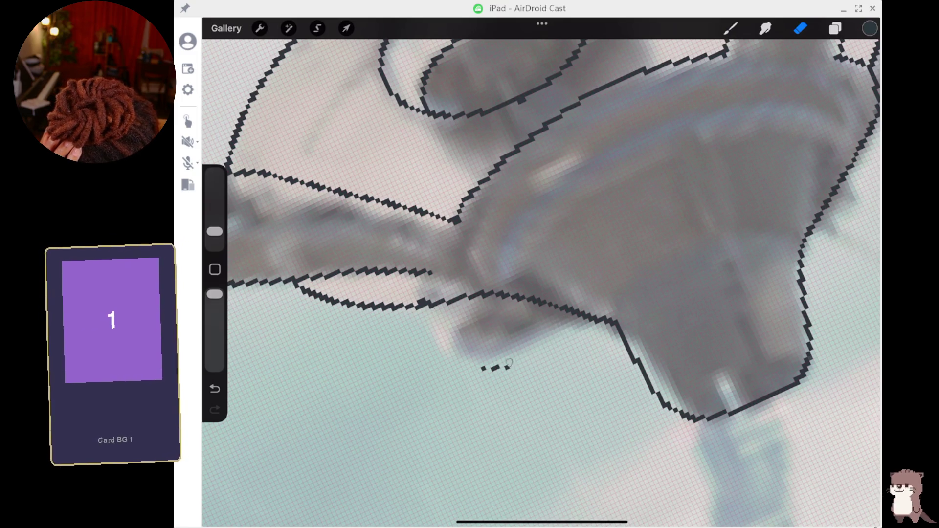
pyautogui.moveTo(481, 368); pyautogui.dragTo(509, 365)
pyautogui.moveTo(214, 231); pyautogui.dragTo(214, 223)
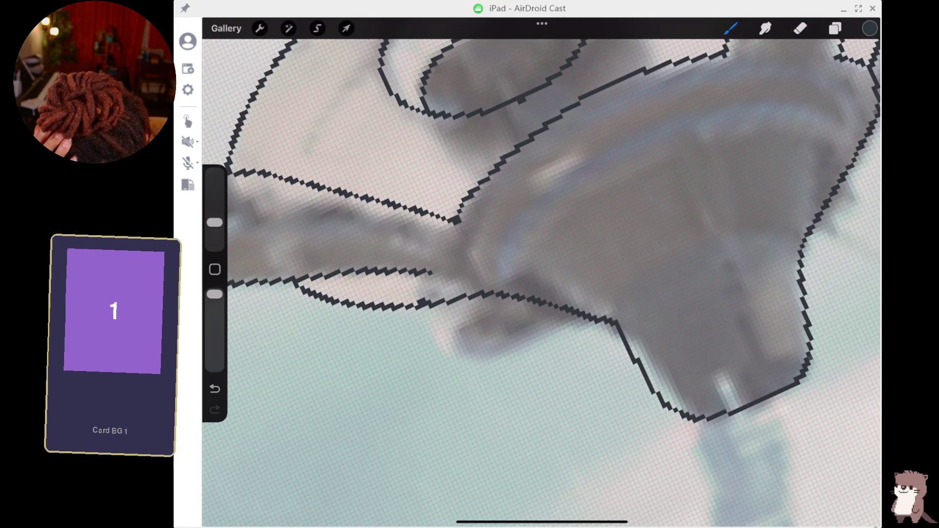
# - Redraw the small oval's bottom edge and a straight line along its right edge
pyautogui.moveTo(451, 360)
pyautogui.mouseDown()
pyautogui.moveTo(533, 362)
pyautogui.moveTo(580, 316)
pyautogui.mouseUp()
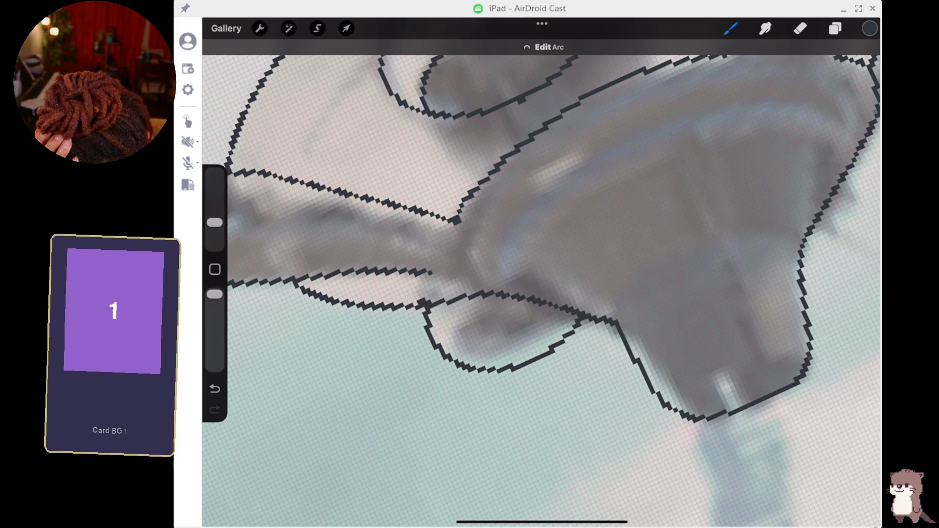
pyautogui.click(449, 345)
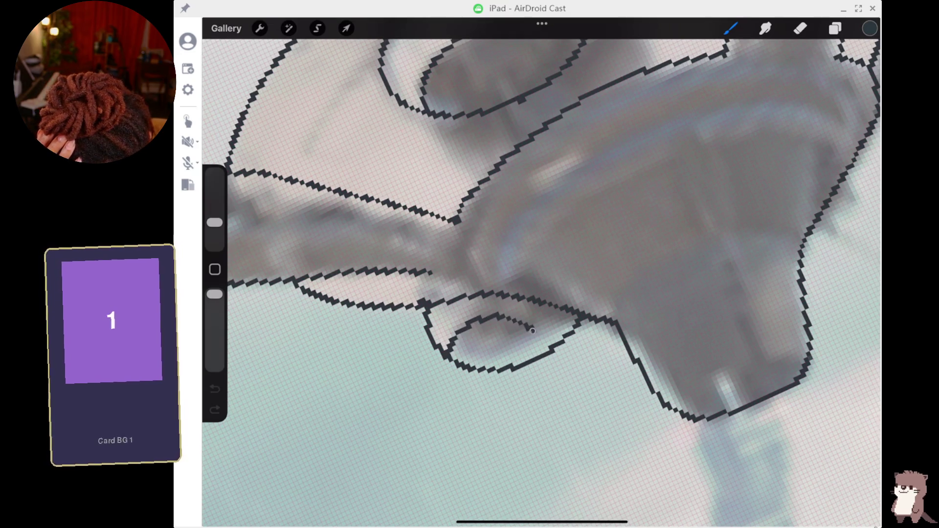
pyautogui.moveTo(543, 351); pyautogui.dragTo(528, 331)
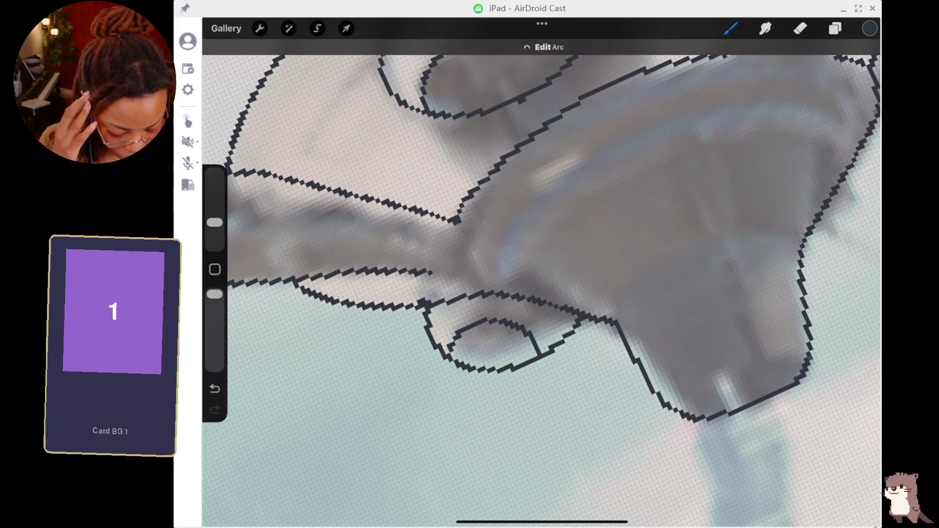
pyautogui.scroll(-5, 541, 274)
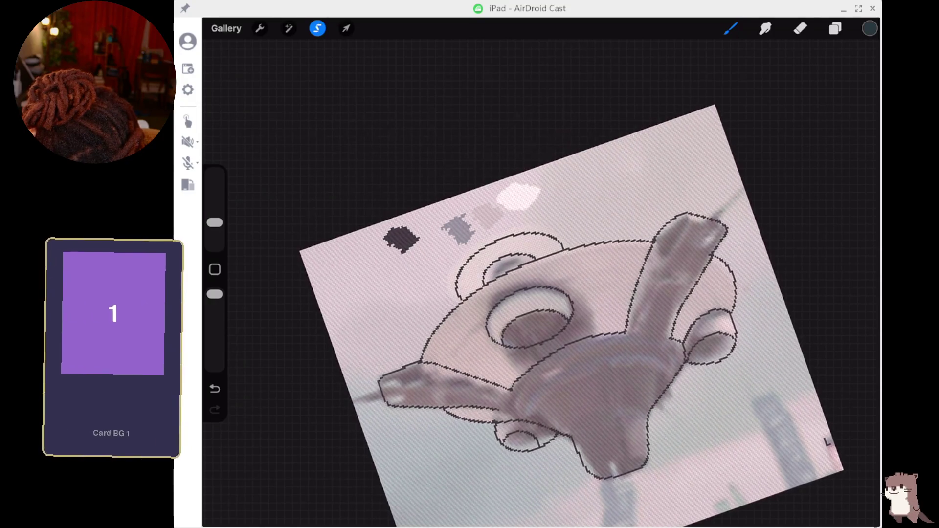
# - Switch to the Eraser to clear stray pixels from the fan outline
pyautogui.press('e')
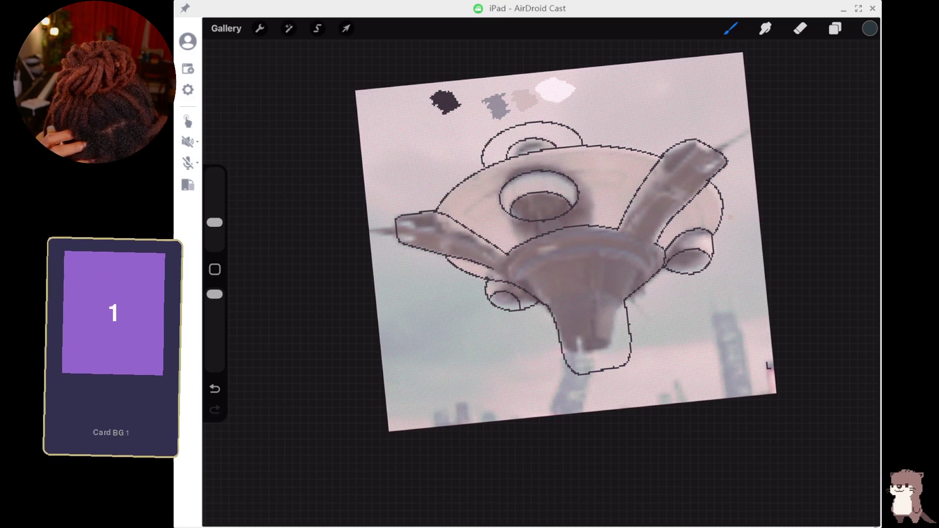
# - Undo the lower stem outline, try a straight-sided redraw, undo it, and return to the Brush
pyautogui.hotkey('ctrl', 'z')
pyautogui.hotkey('ctrl', 'z')
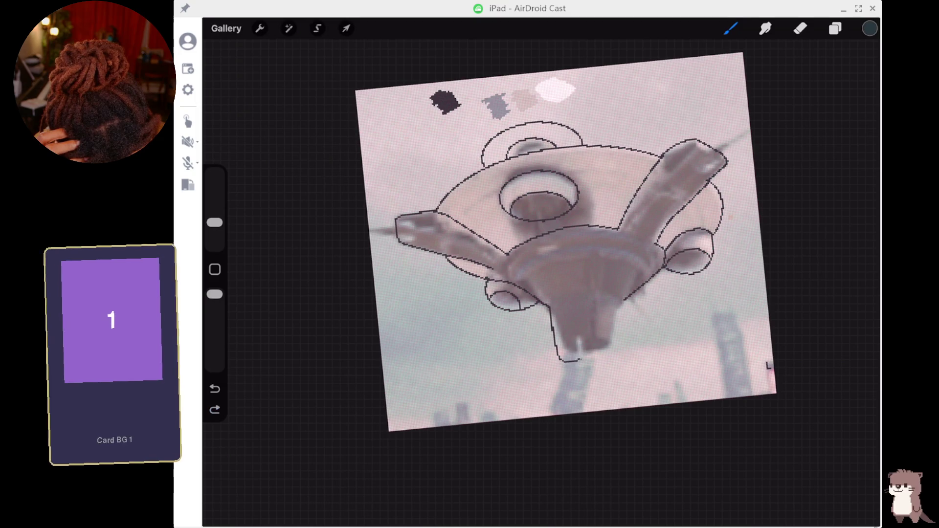
pyautogui.moveTo(580, 361); pyautogui.dragTo(585, 362)
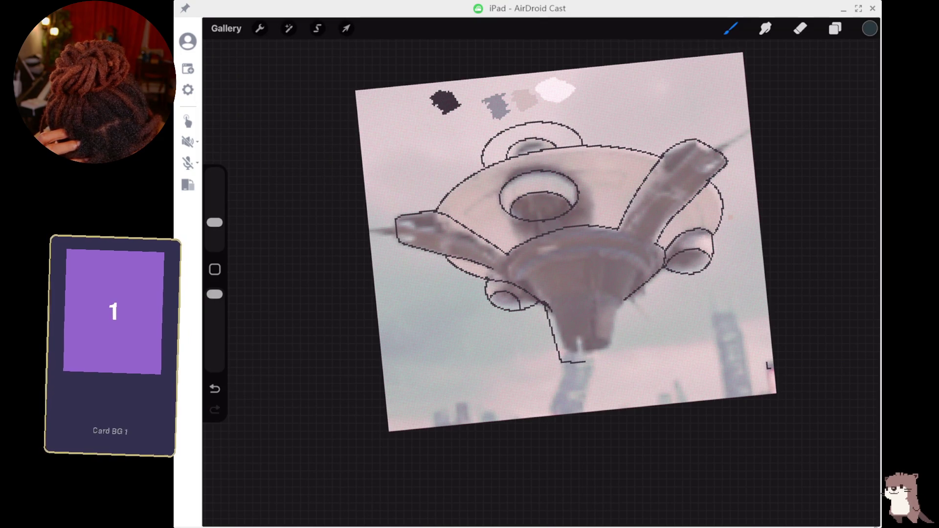
pyautogui.hotkey('ctrl', 'z')
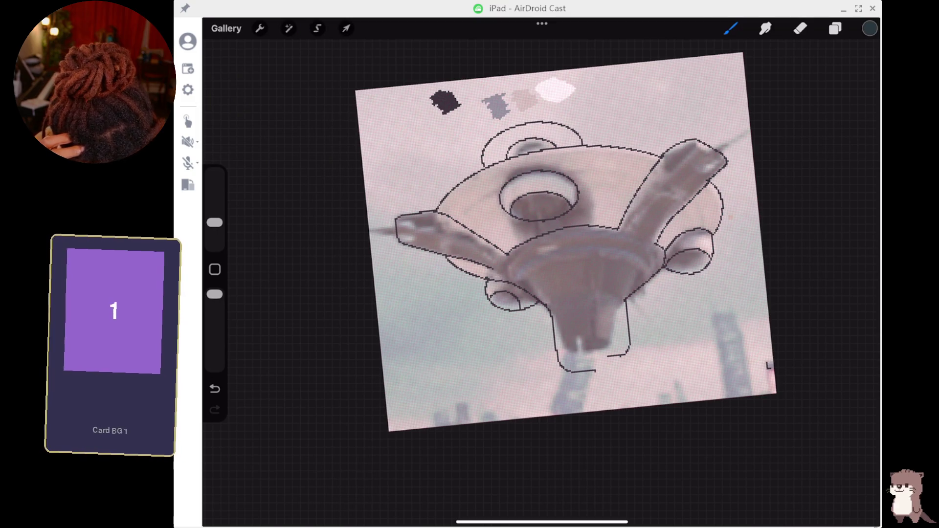
pyautogui.press('e')
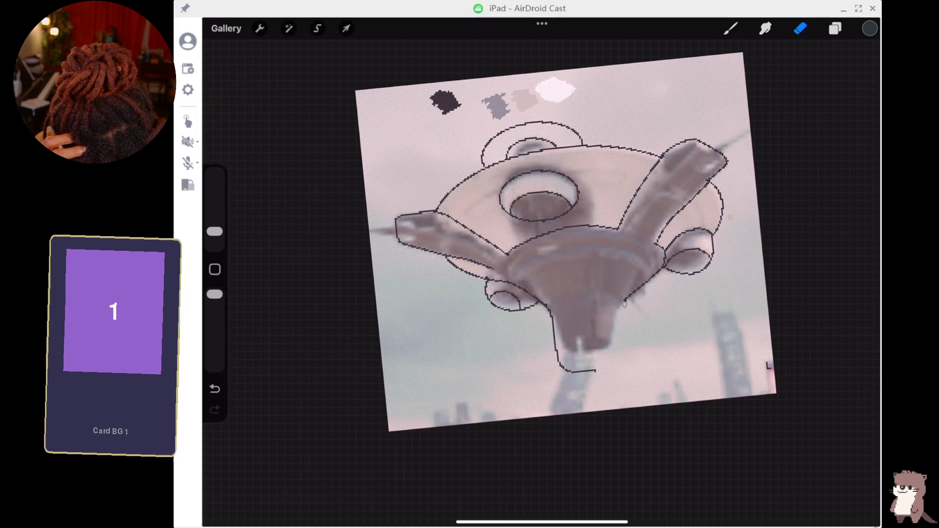
pyautogui.press('b')
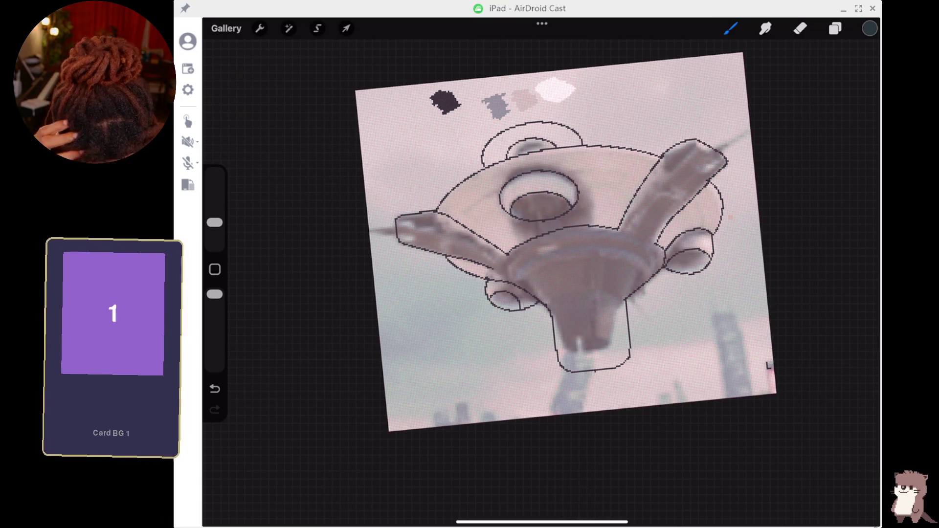
# - Zoom in to inspect the stem outline with the Eraser active, then zoom back out
pyautogui.press('e')
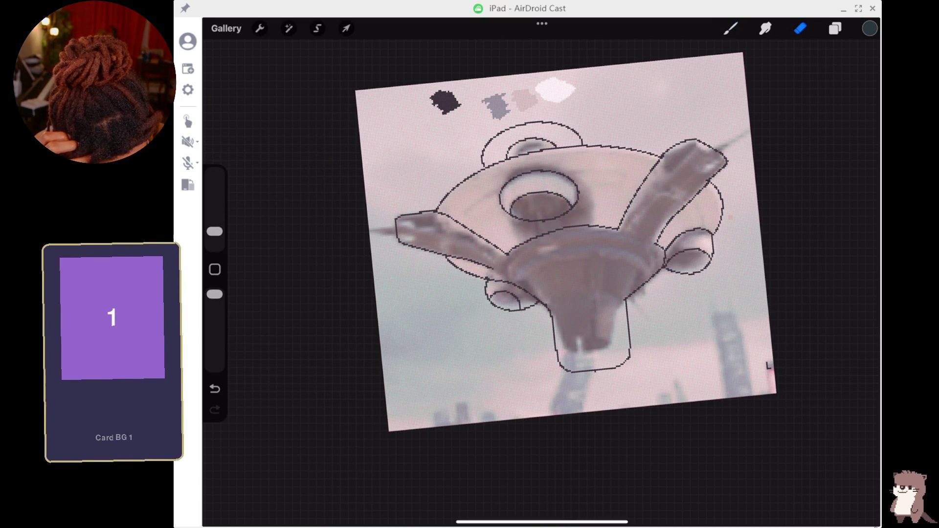
pyautogui.scroll(5, 541, 272)
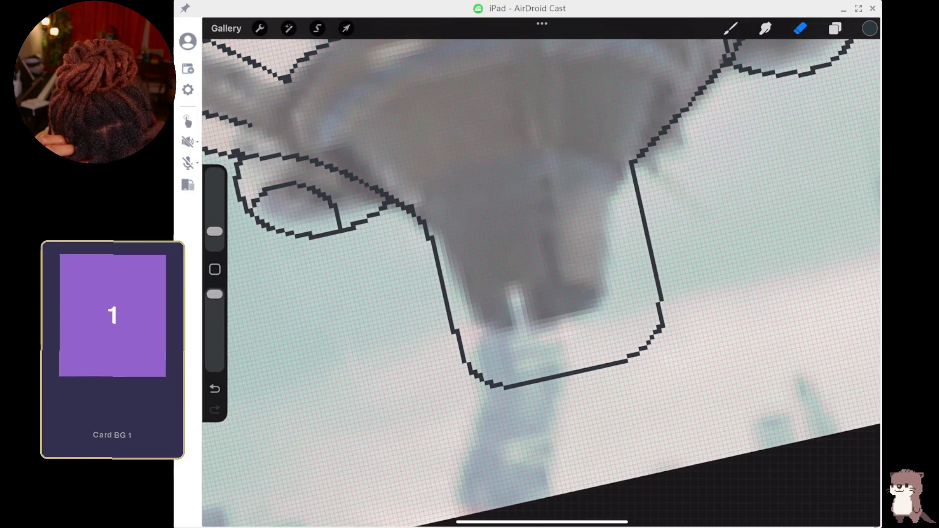
pyautogui.scroll(-5, 542, 272)
pyautogui.scroll(2, 542, 273)
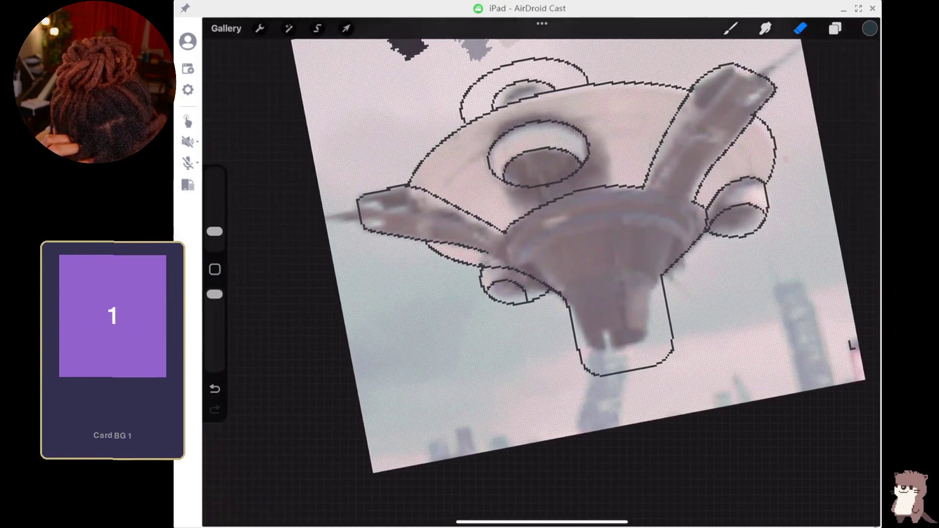
pyautogui.scroll(-3, 597, 225)
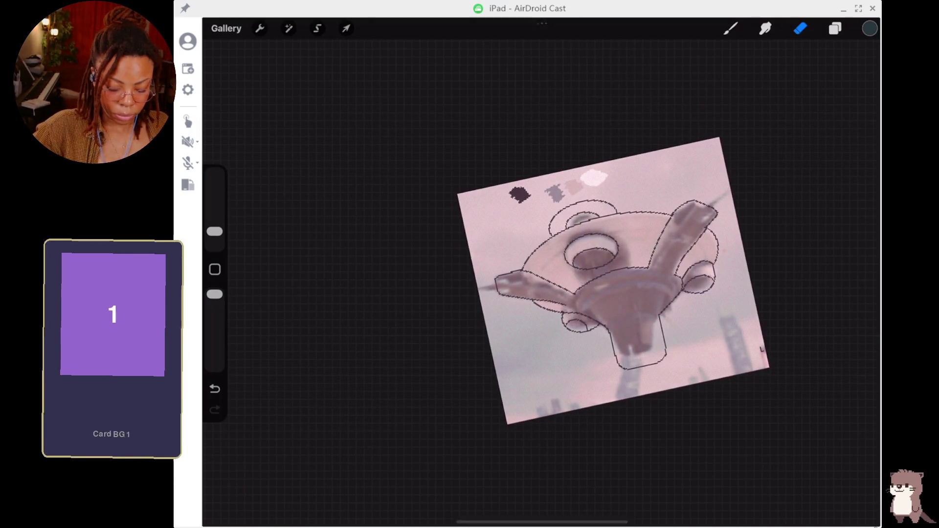
# - Fade the reference photo on Layer 1 to 25% opacity
pyautogui.press('l')
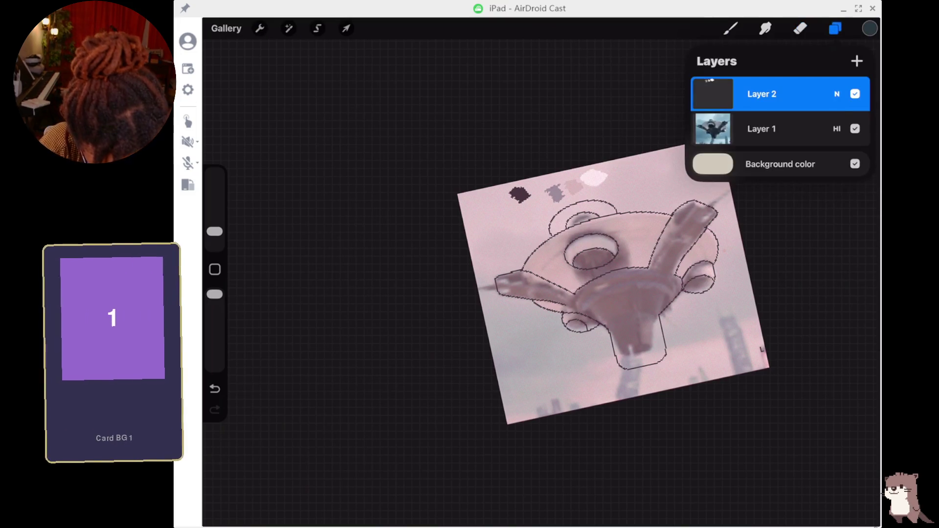
pyautogui.click(761, 129)
pyautogui.click(836, 129)
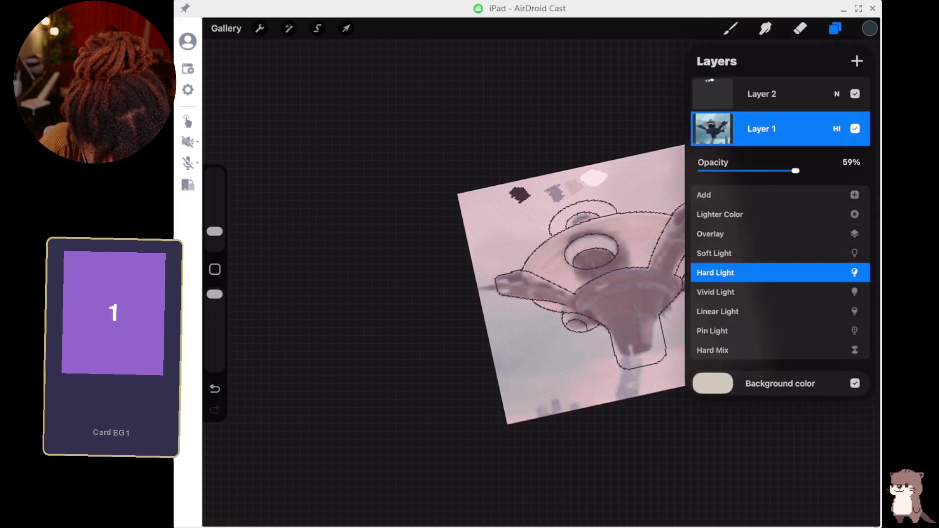
pyautogui.moveTo(796, 171); pyautogui.dragTo(708, 171)
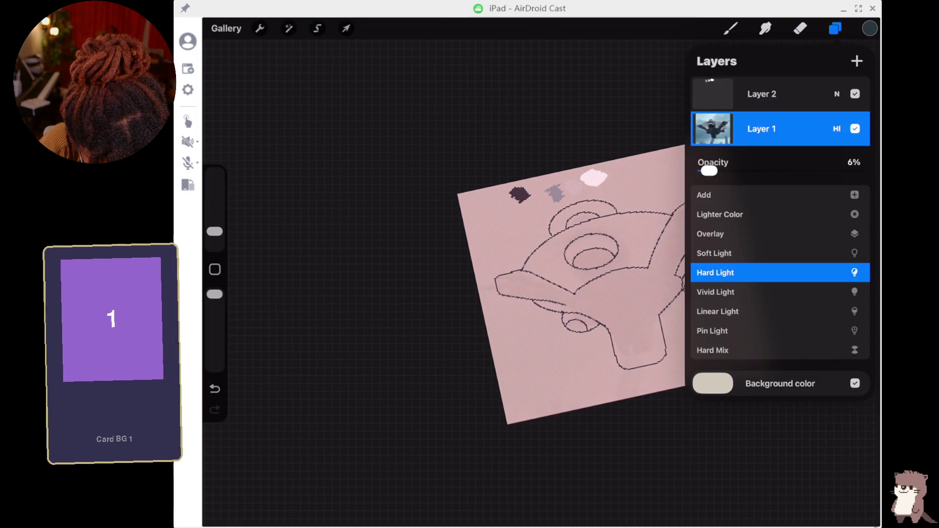
pyautogui.click(837, 128)
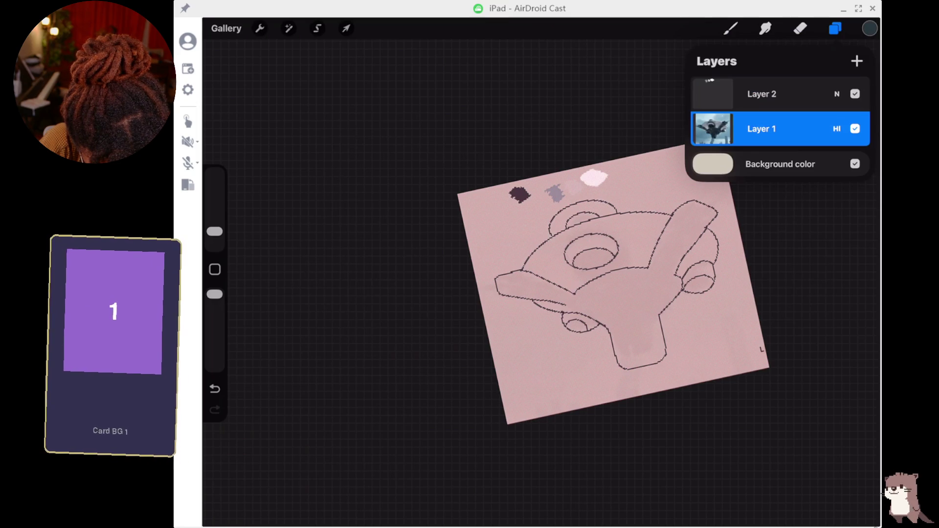
pyautogui.press('e')
pyautogui.click(835, 29)
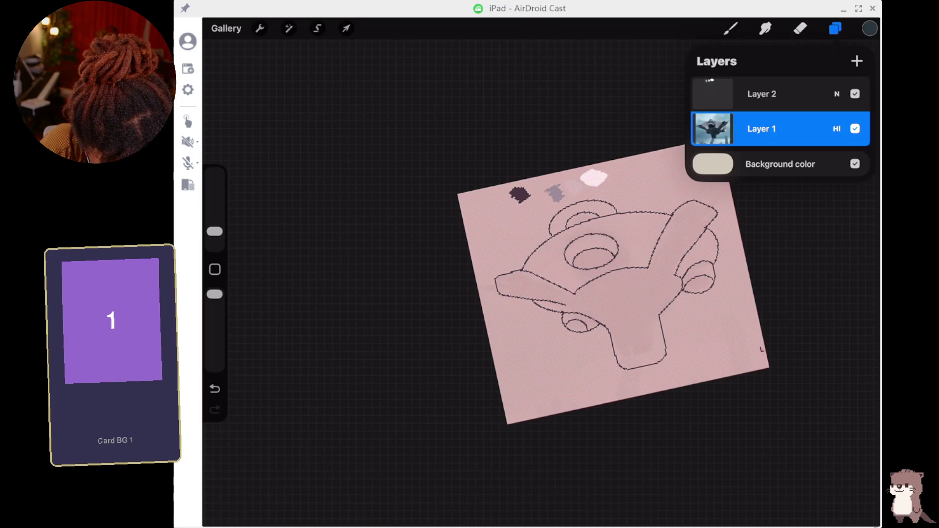
pyautogui.click(713, 129)
pyautogui.click(713, 128)
pyautogui.click(837, 129)
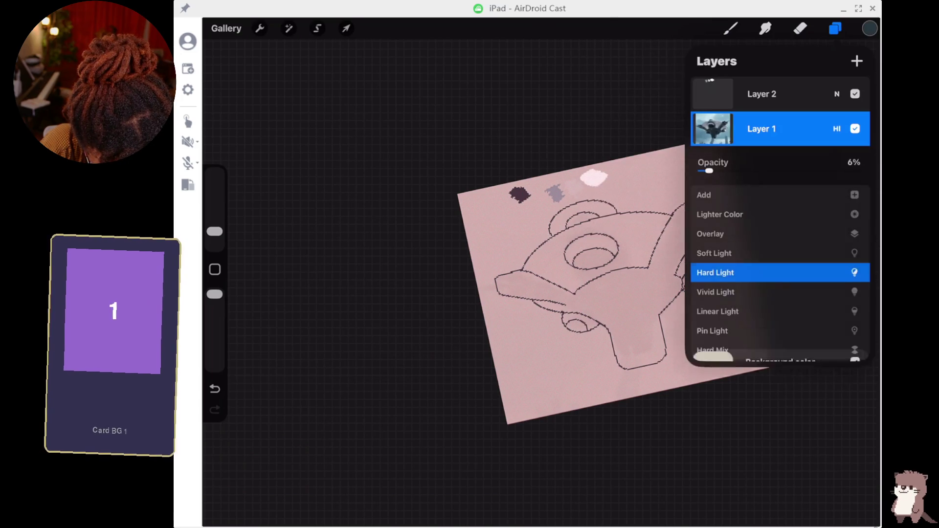
pyautogui.moveTo(762, 171); pyautogui.dragTo(740, 171)
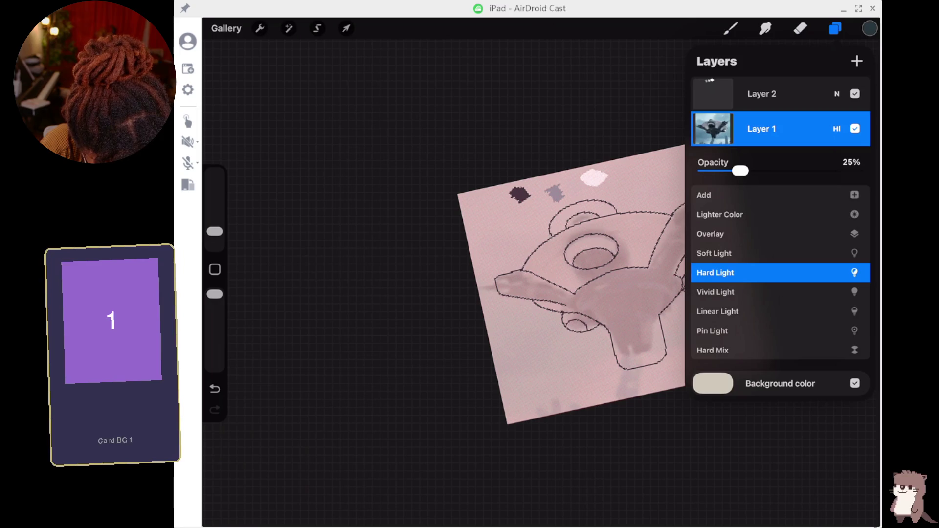
pyautogui.click(836, 128)
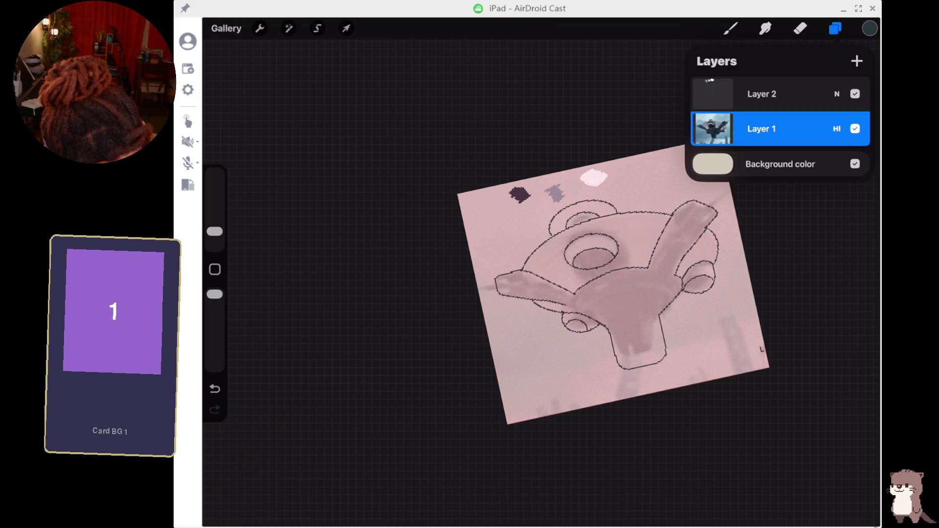
# - Draw a freehand selection loop around the whole fan drawing
pyautogui.scroll(5, 533, 301)
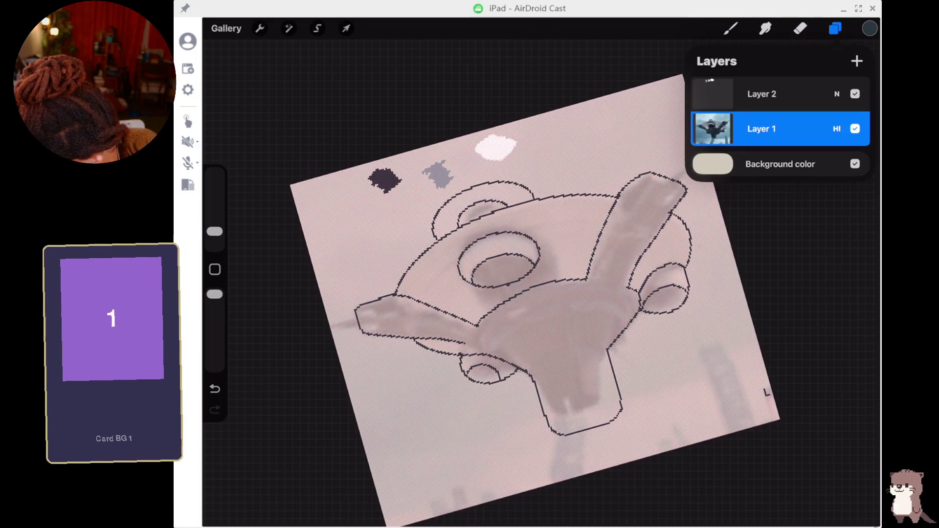
pyautogui.click(317, 27)
pyautogui.moveTo(494, 169)
pyautogui.mouseDown()
pyautogui.moveTo(401, 216)
pyautogui.moveTo(721, 320)
pyautogui.moveTo(494, 169)
pyautogui.mouseUp()
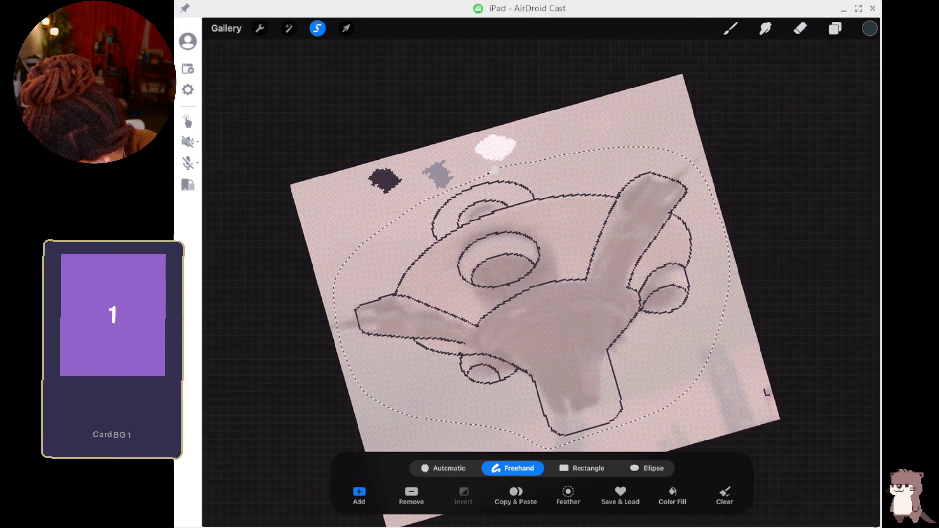
# - Undo the previous transform, switch to Layer 2, and lasso the whole fan line drawing
pyautogui.click(346, 28)
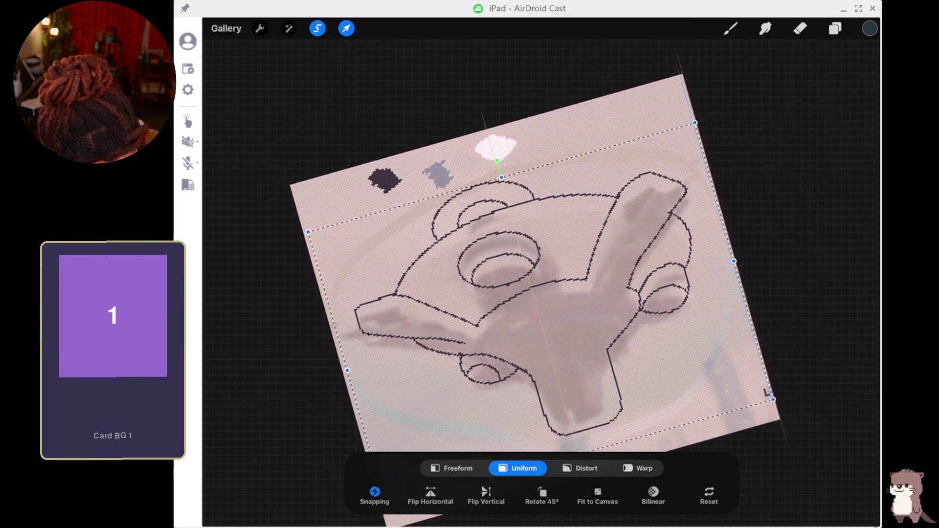
pyautogui.hotkey('ctrl', 'z')
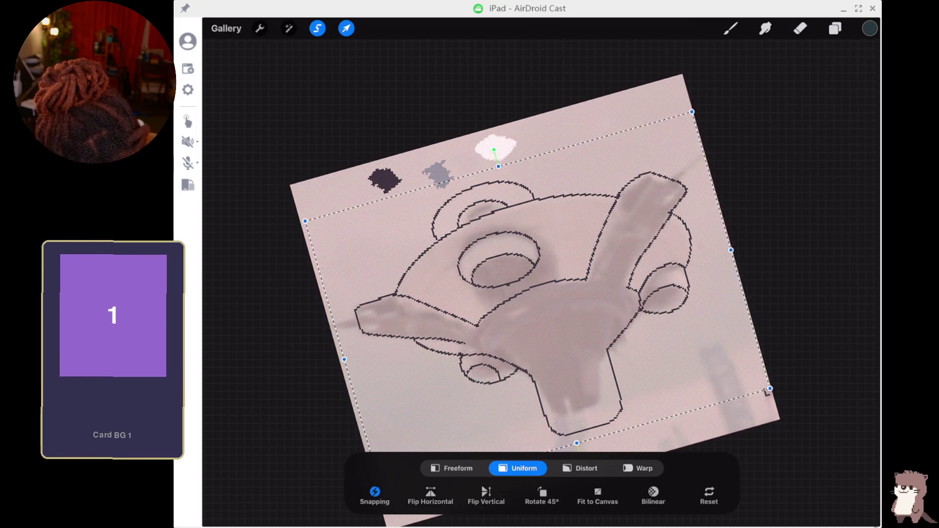
pyautogui.click(800, 28)
pyautogui.click(834, 28)
pyautogui.click(761, 94)
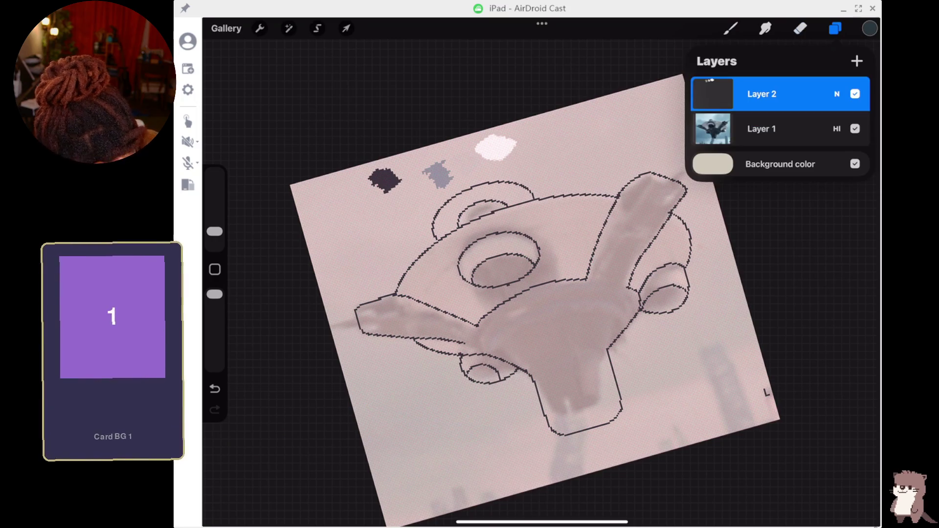
pyautogui.click(317, 27)
pyautogui.moveTo(446, 194); pyautogui.dragTo(402, 230)
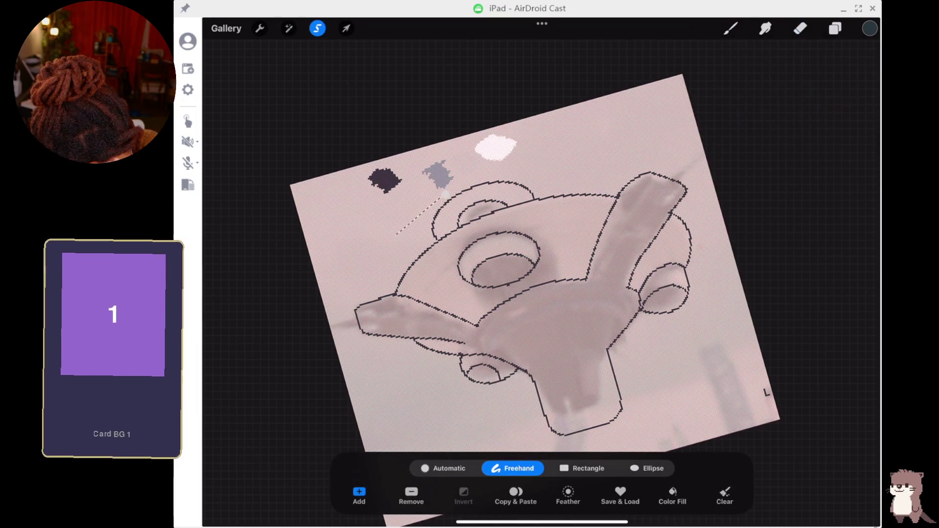
pyautogui.moveTo(345, 324)
pyautogui.mouseDown()
pyautogui.moveTo(430, 411)
pyautogui.moveTo(562, 445)
pyautogui.moveTo(670, 372)
pyautogui.moveTo(715, 230)
pyautogui.moveTo(446, 194)
pyautogui.mouseUp()
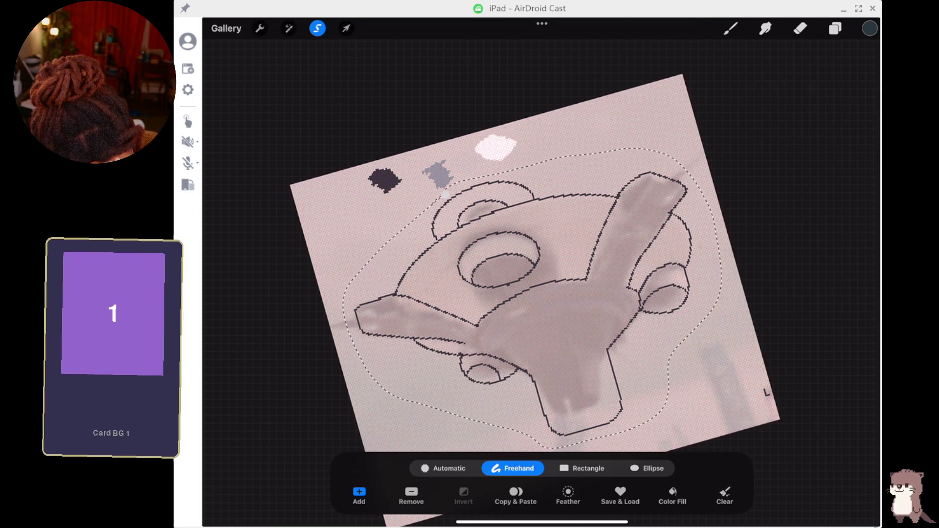
# - Move and uniformly enlarge the selected line drawing to align it over the reference photo
pyautogui.click(345, 28)
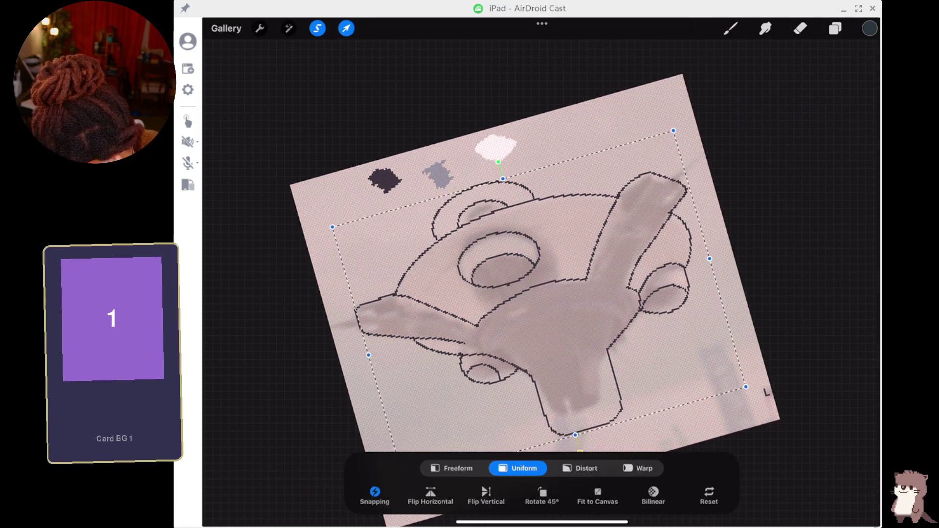
pyautogui.moveTo(538, 274)
pyautogui.mouseDown()
pyautogui.moveTo(548, 292)
pyautogui.moveTo(570, 253)
pyautogui.mouseUp()
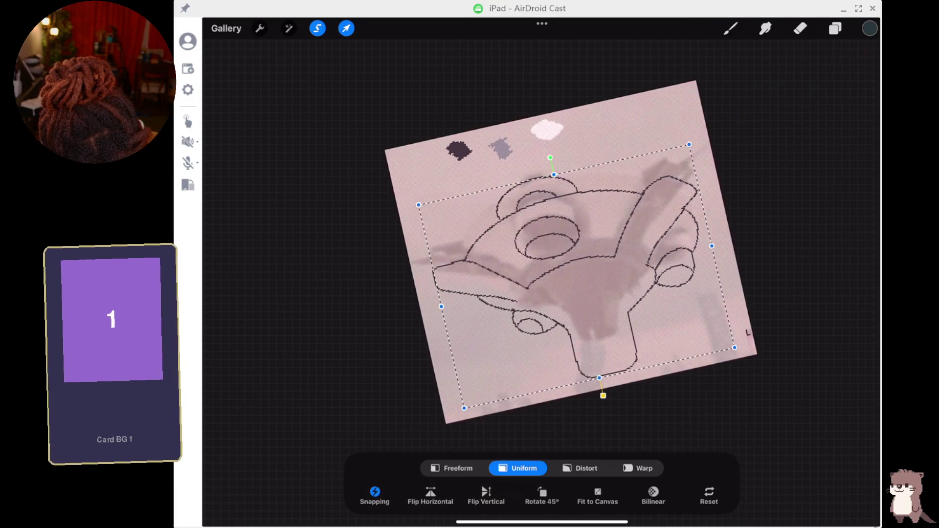
pyautogui.moveTo(464, 407); pyautogui.dragTo(453, 420)
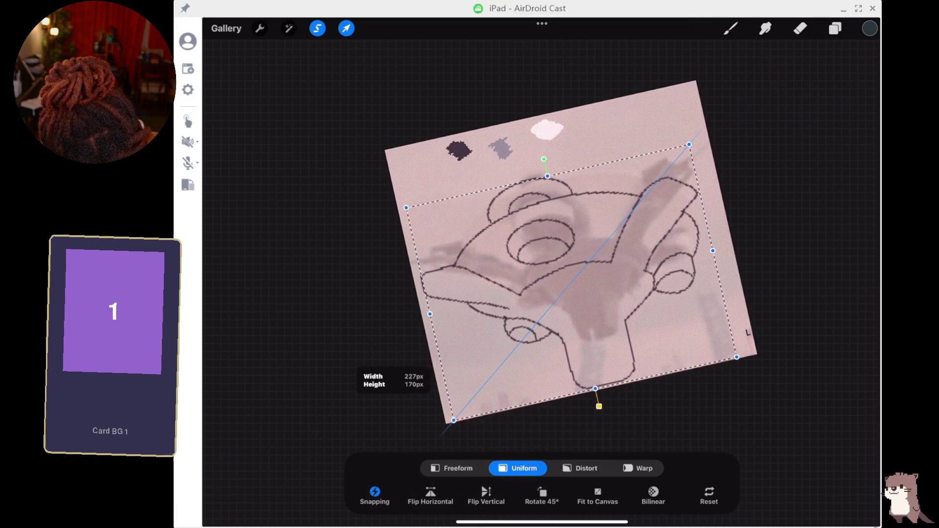
pyautogui.moveTo(562, 274); pyautogui.dragTo(559, 268)
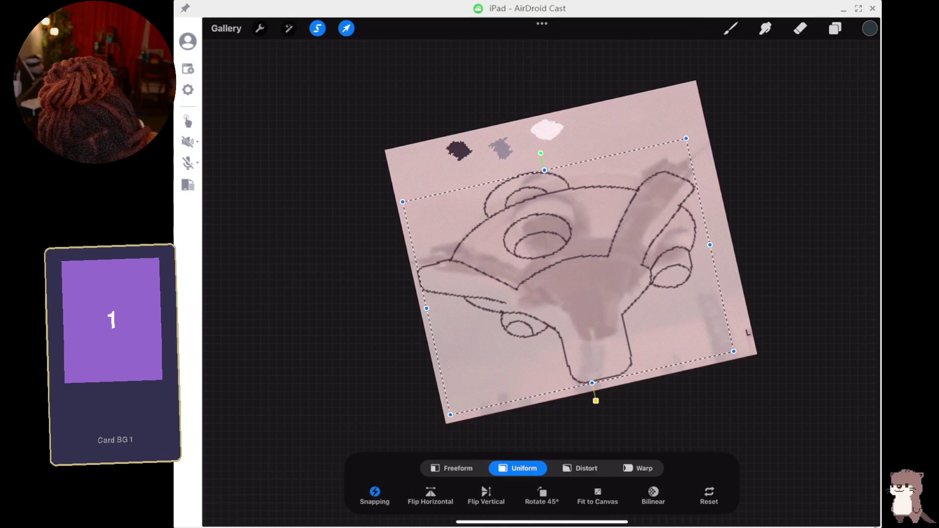
pyautogui.moveTo(709, 244); pyautogui.dragTo(729, 241)
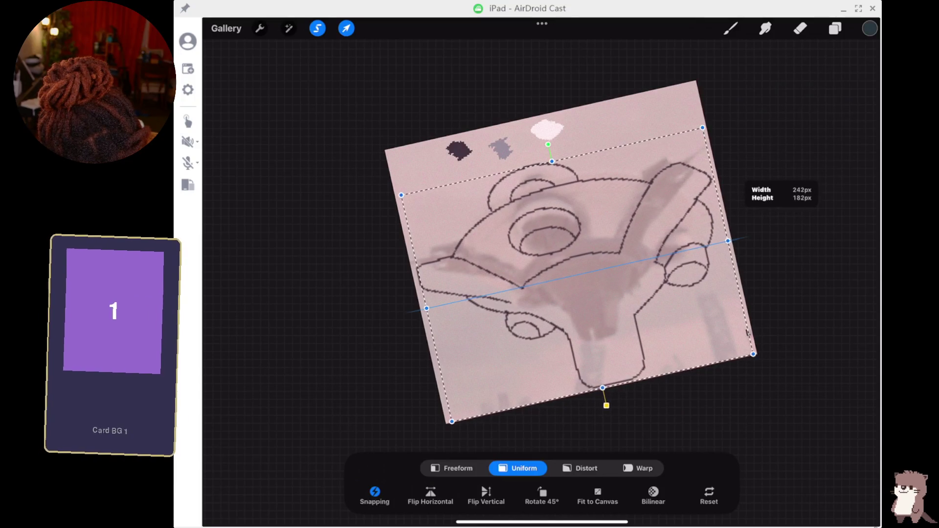
pyautogui.moveTo(426, 308); pyautogui.dragTo(422, 309)
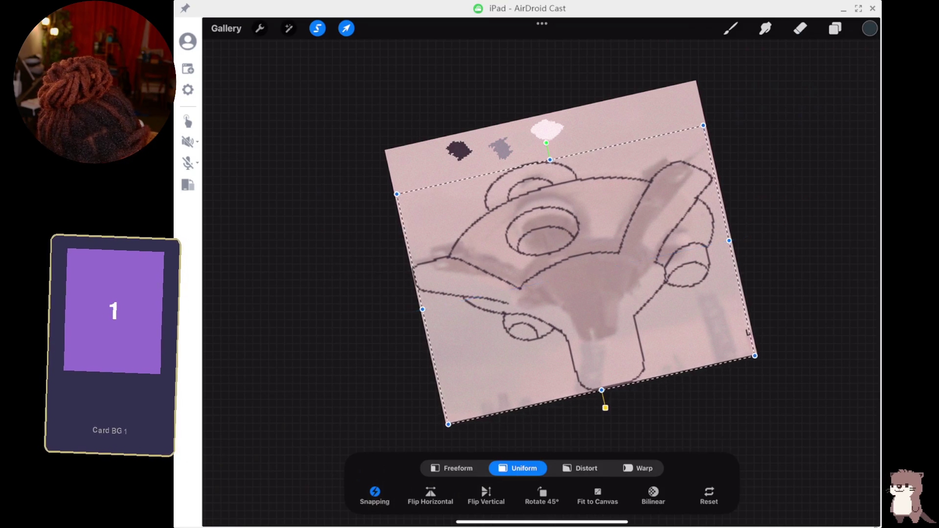
pyautogui.moveTo(576, 274); pyautogui.dragTo(572, 268)
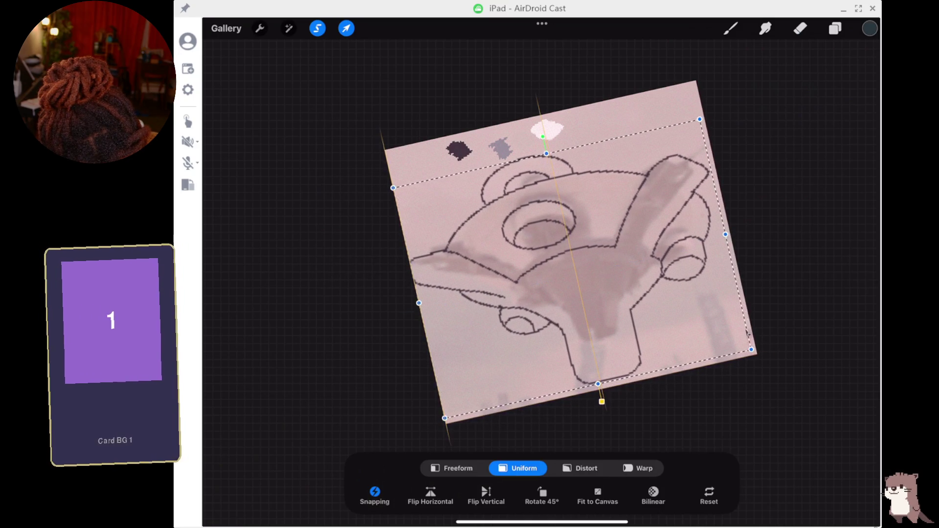
pyautogui.moveTo(725, 234); pyautogui.dragTo(729, 234)
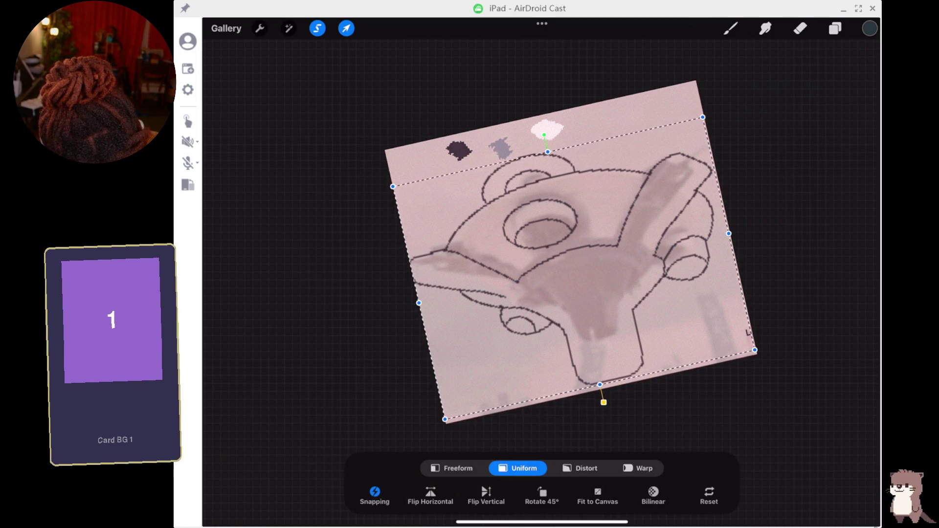
# - Stretch the drawing in Freeform, pulling the left edge in and the top upward, then commit the transform
pyautogui.click(451, 468)
pyautogui.moveTo(419, 303); pyautogui.dragTo(421, 302)
pyautogui.moveTo(548, 151); pyautogui.dragTo(543, 128)
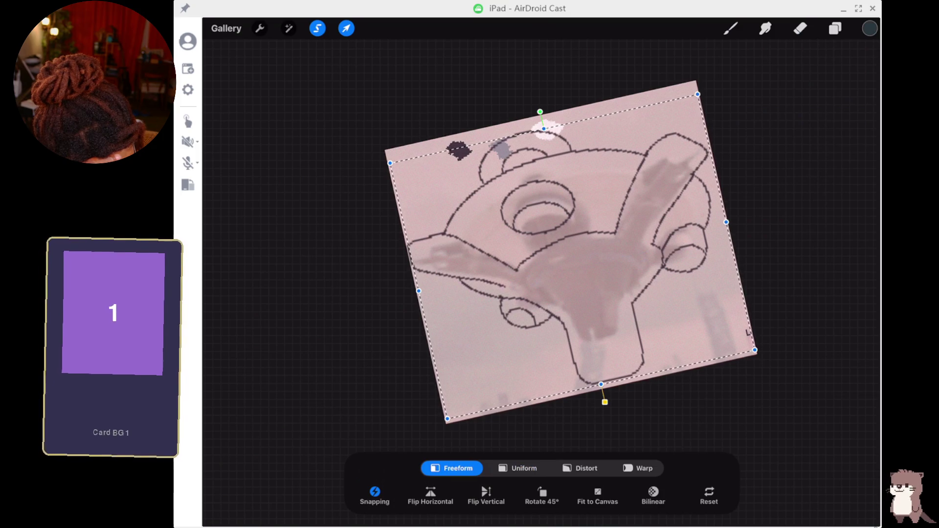
pyautogui.moveTo(543, 128); pyautogui.dragTo(541, 121)
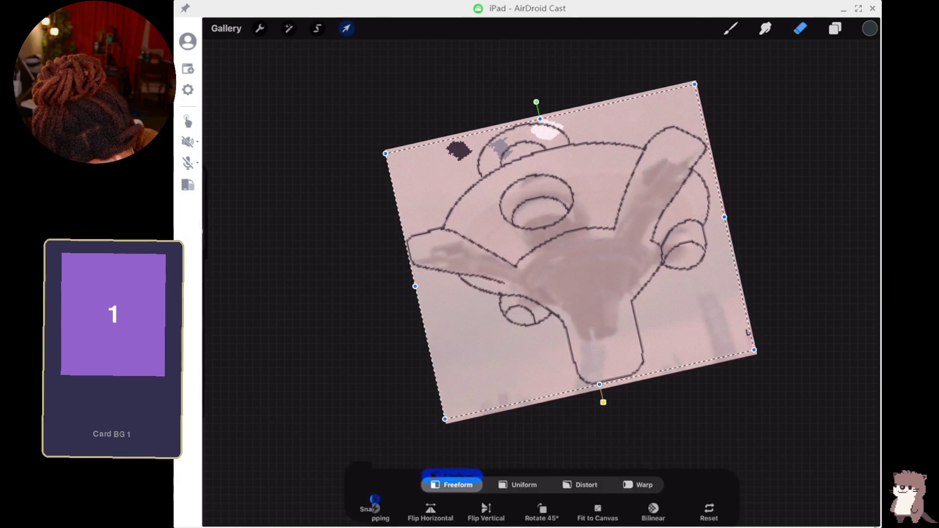
pyautogui.click(800, 28)
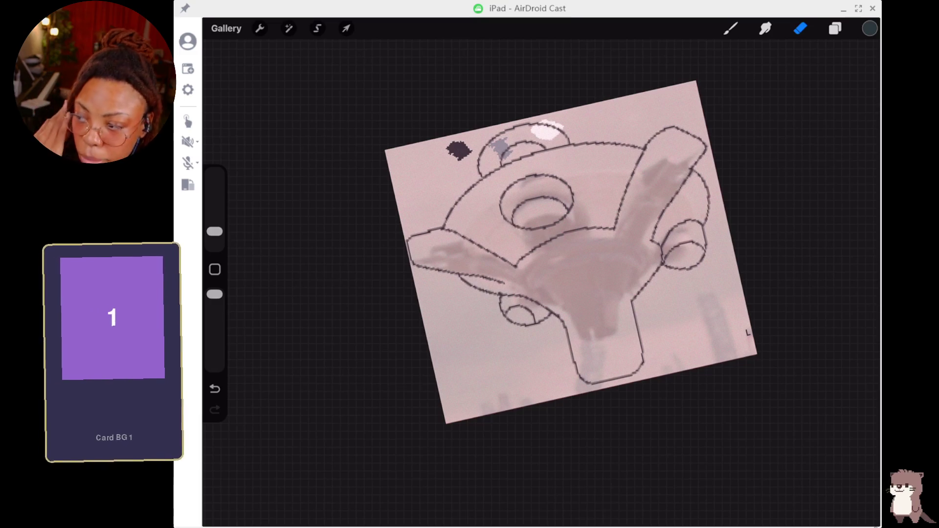
pyautogui.scroll(2, 508, 283)
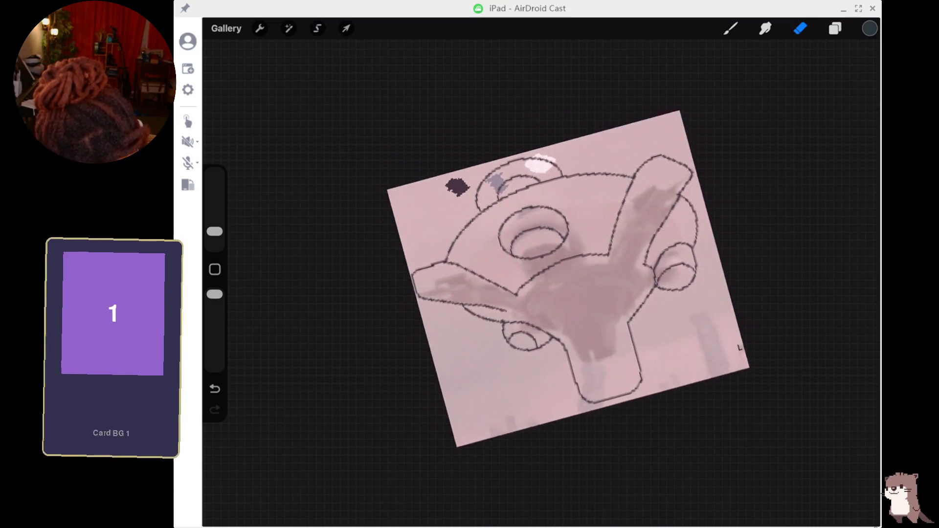
pyautogui.scroll(2, 508, 284)
pyautogui.scroll(3, 509, 283)
pyautogui.scroll(2, 519, 284)
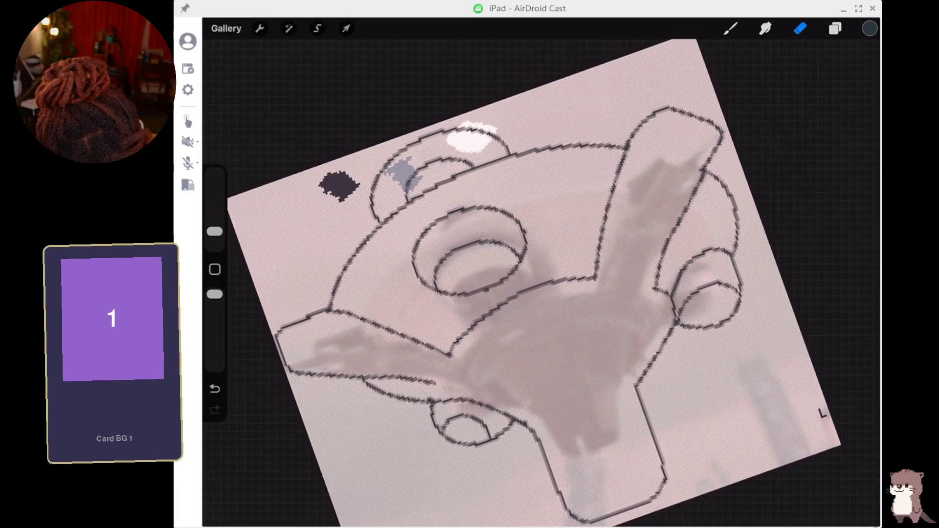
pyautogui.scroll(-1, 533, 284)
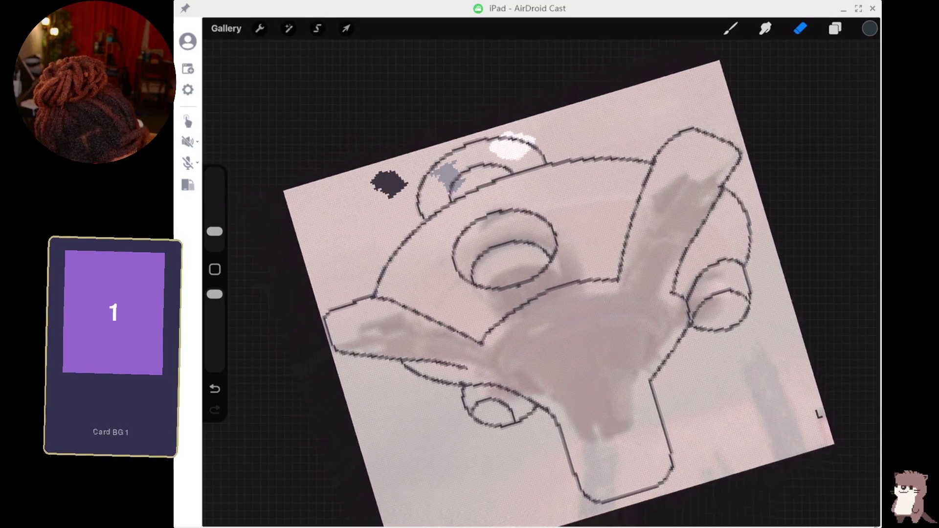
# - Scroll the canvas view over the pixel outline and reference photo
pyautogui.scroll(-1, 533, 283)
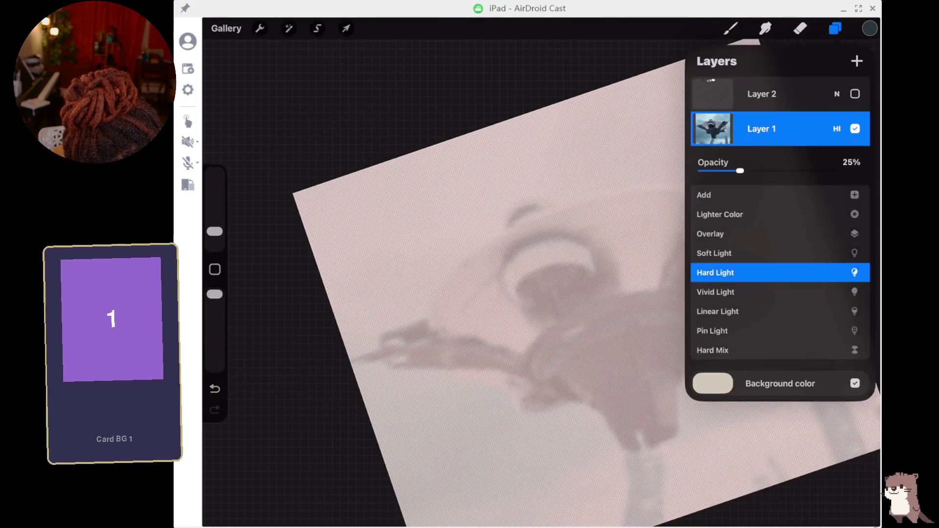
# - Raise Layer 1 opacity to full, show Layer 2 and hide the reference photo layer
pyautogui.moveTo(755, 171); pyautogui.dragTo(860, 171)
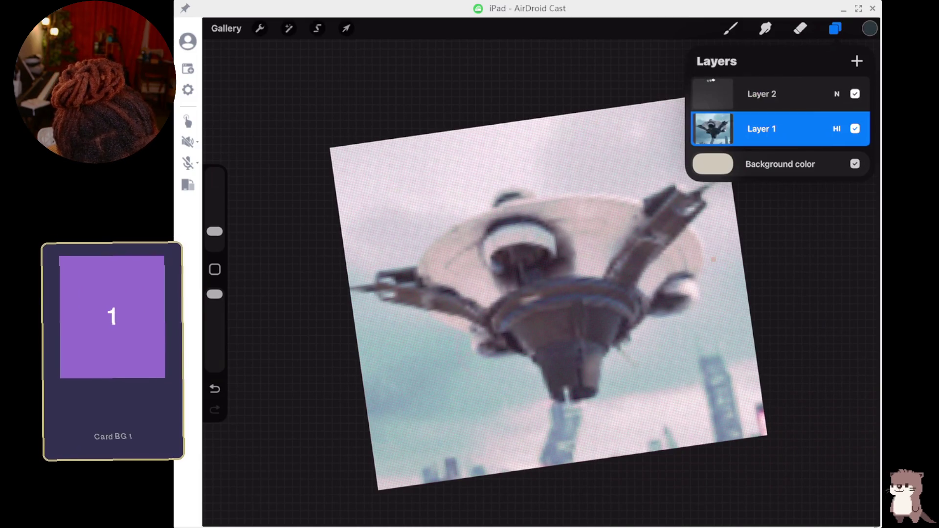
pyautogui.click(855, 93)
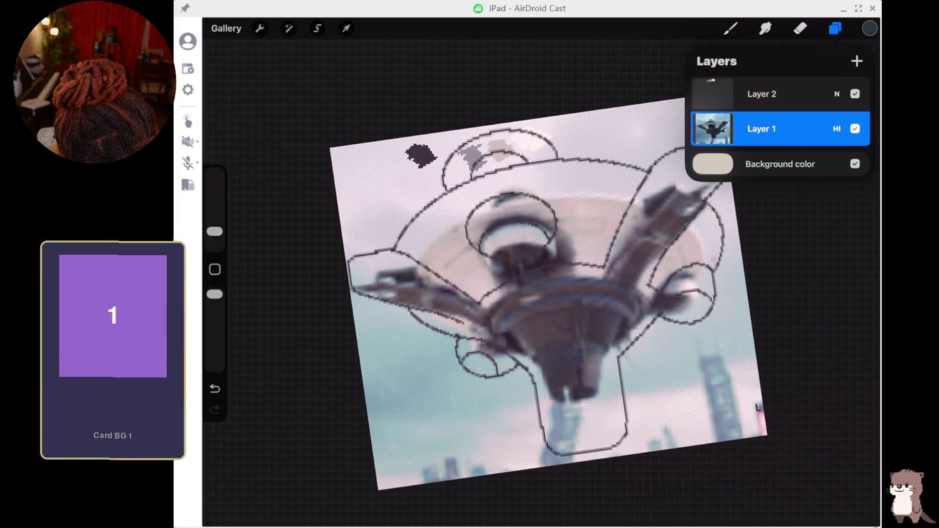
pyautogui.click(854, 129)
pyautogui.click(730, 28)
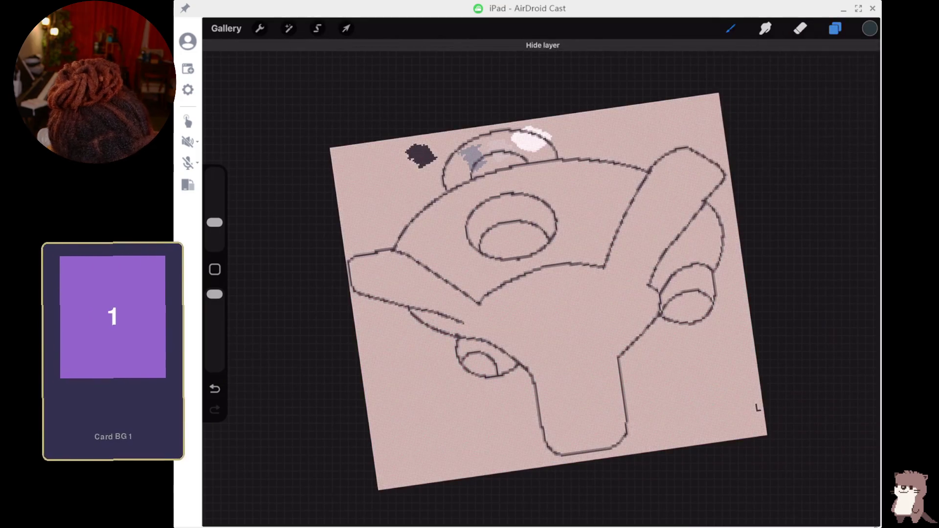
# - Make Layer 2 active with the pixel brush and draw an extra line on the fan outline
pyautogui.click(538, 294)
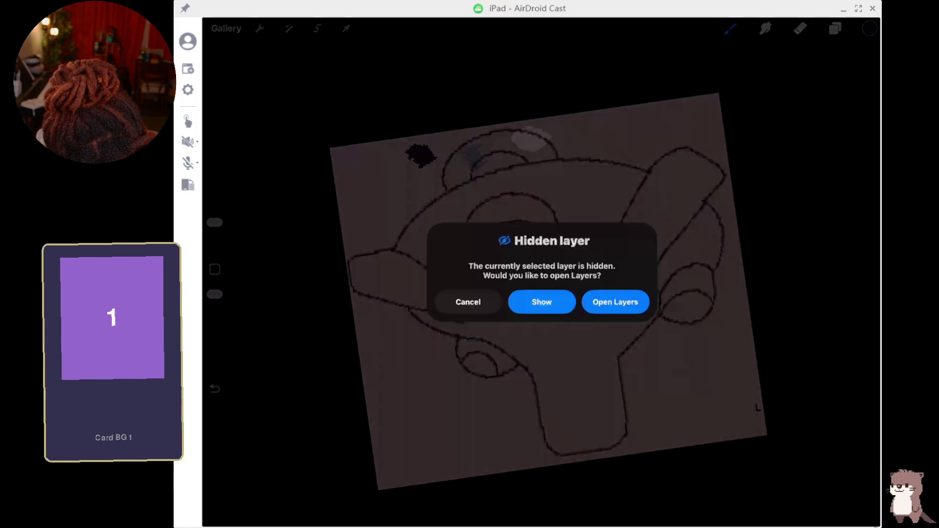
pyautogui.click(614, 302)
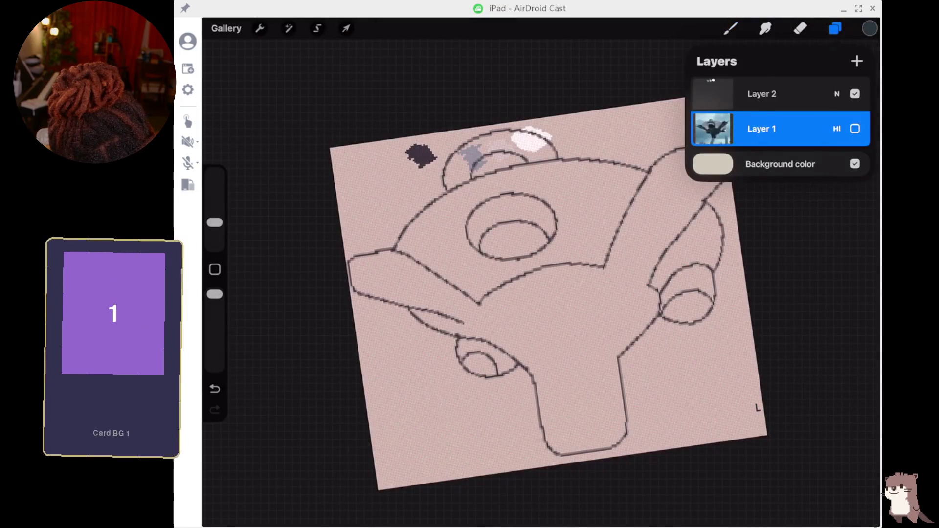
pyautogui.click(761, 94)
pyautogui.click(730, 28)
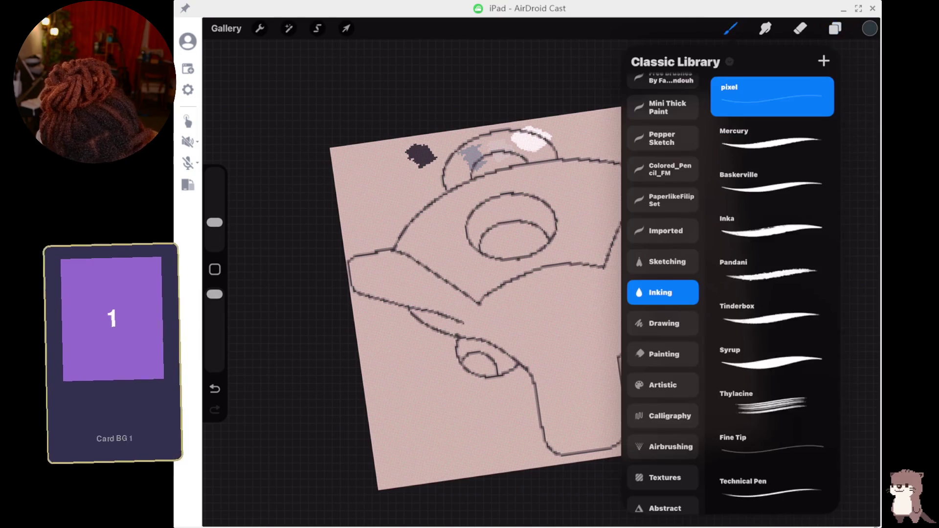
pyautogui.click(758, 407)
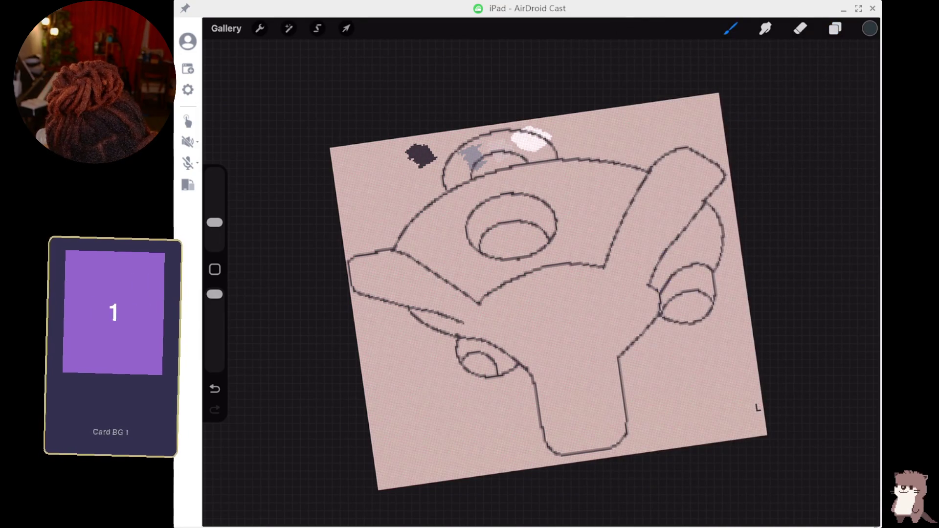
pyautogui.moveTo(617, 356); pyautogui.dragTo(534, 366)
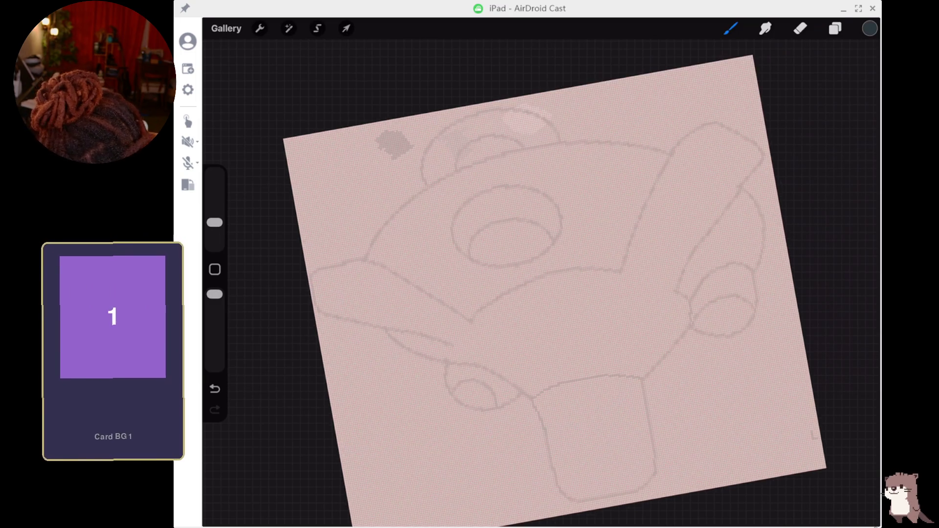
# - Briefly show and re-hide the reference photo, then select the pixel brush
pyautogui.click(834, 28)
pyautogui.click(855, 163)
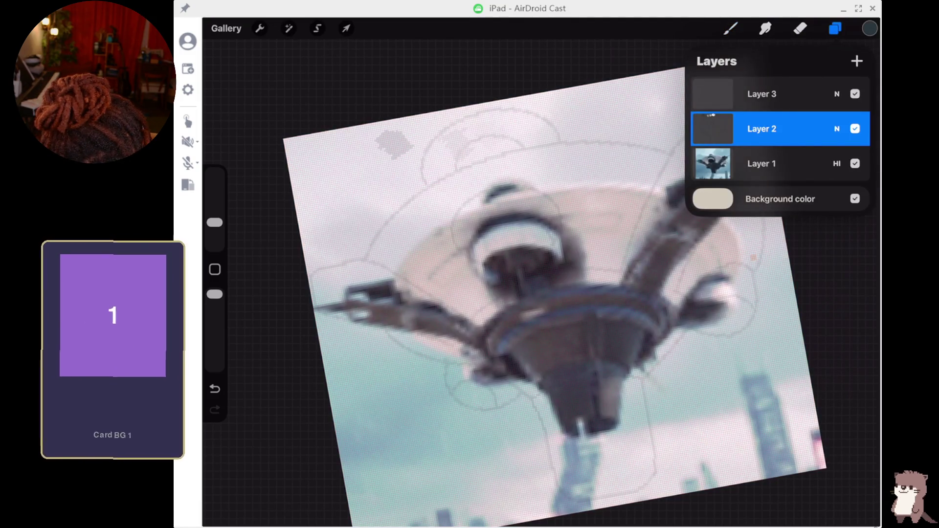
pyautogui.click(855, 164)
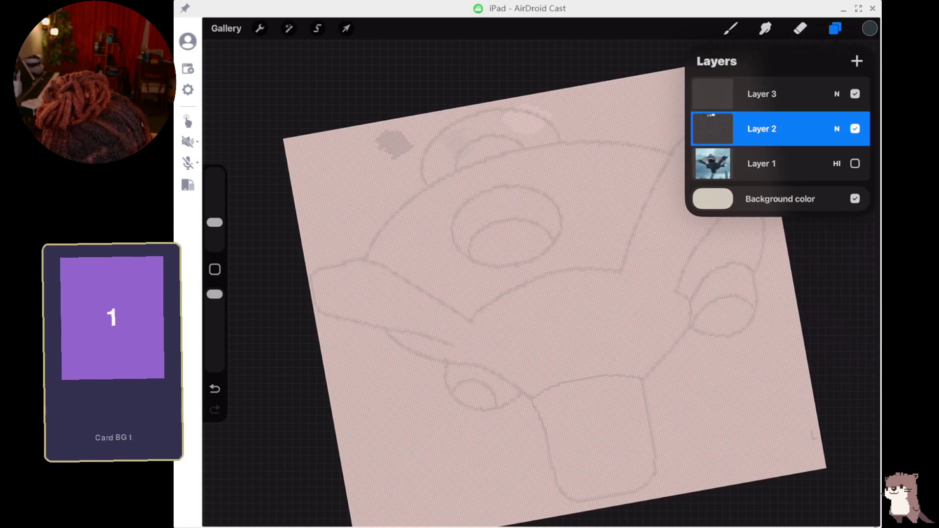
pyautogui.click(730, 28)
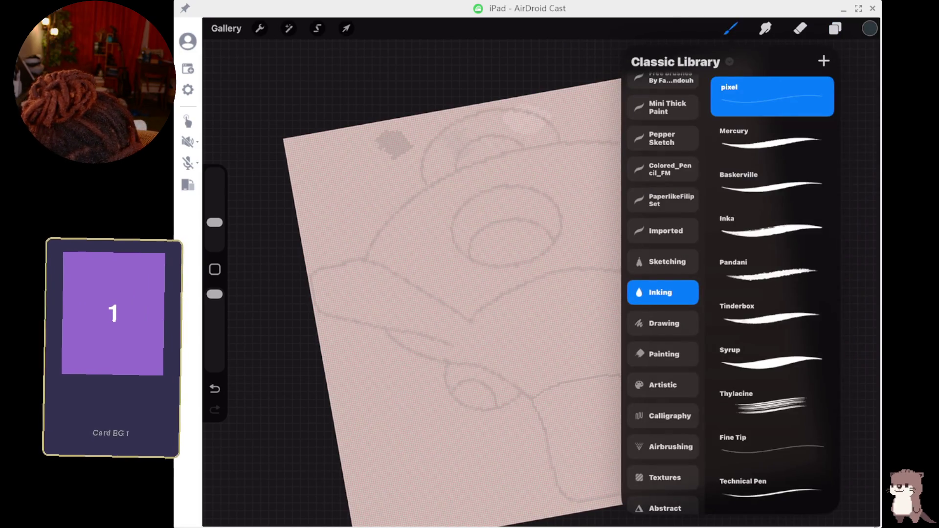
pyautogui.click(447, 356)
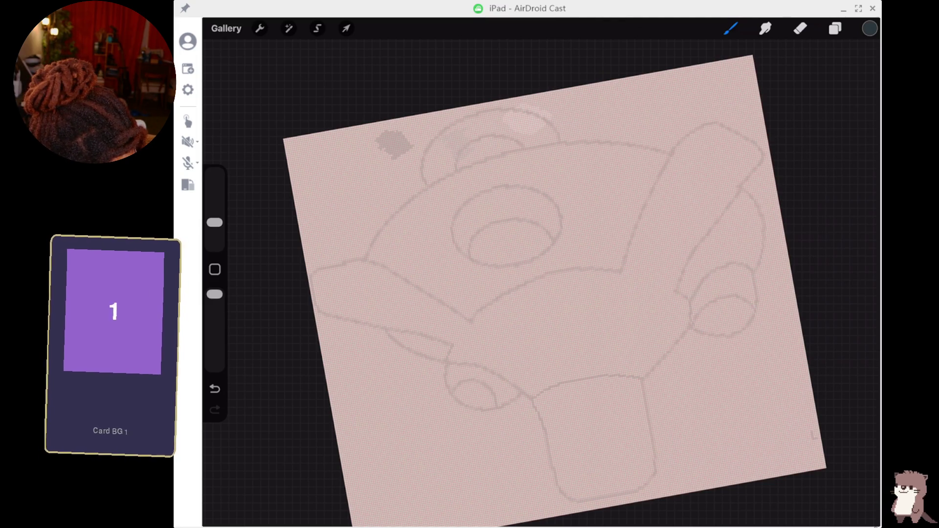
# - Move Layer 2 above Layer 3 and turn on Alpha Lock for Layer 2
pyautogui.click(835, 29)
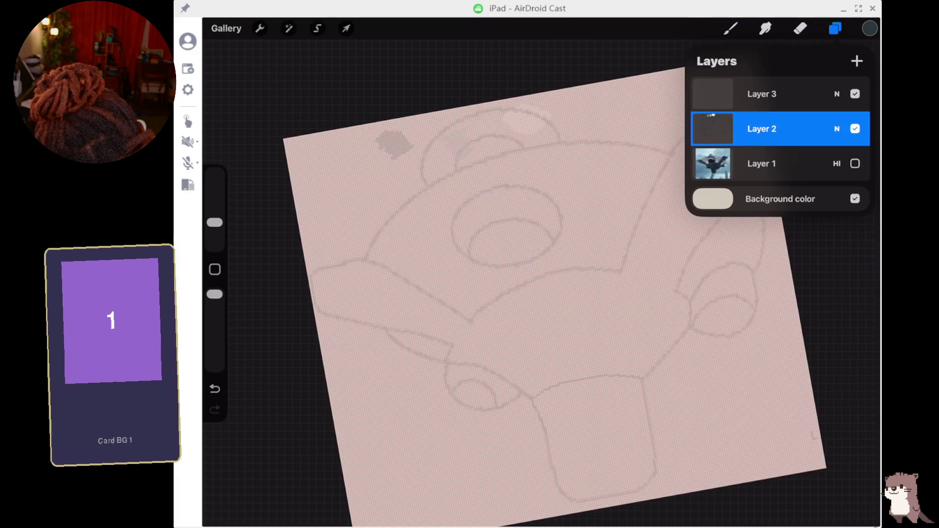
pyautogui.moveTo(763, 94); pyautogui.dragTo(782, 126)
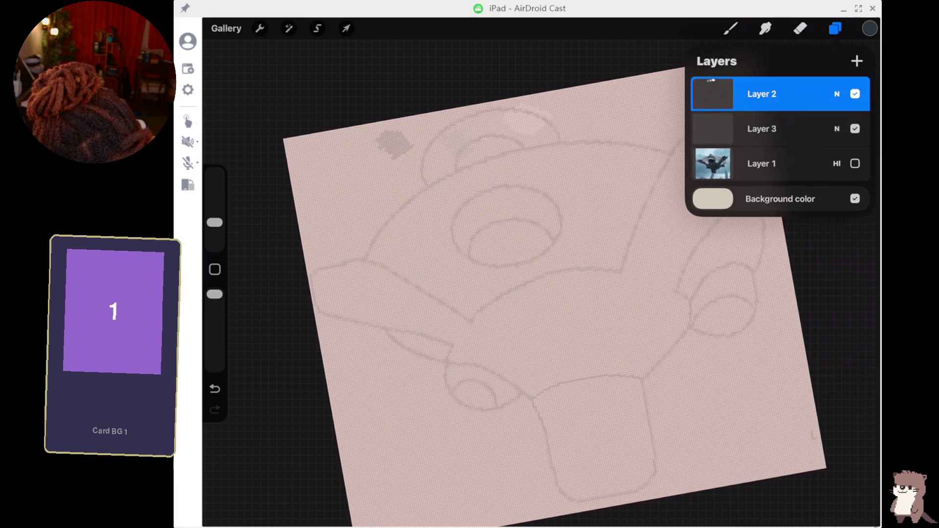
pyautogui.click(761, 94)
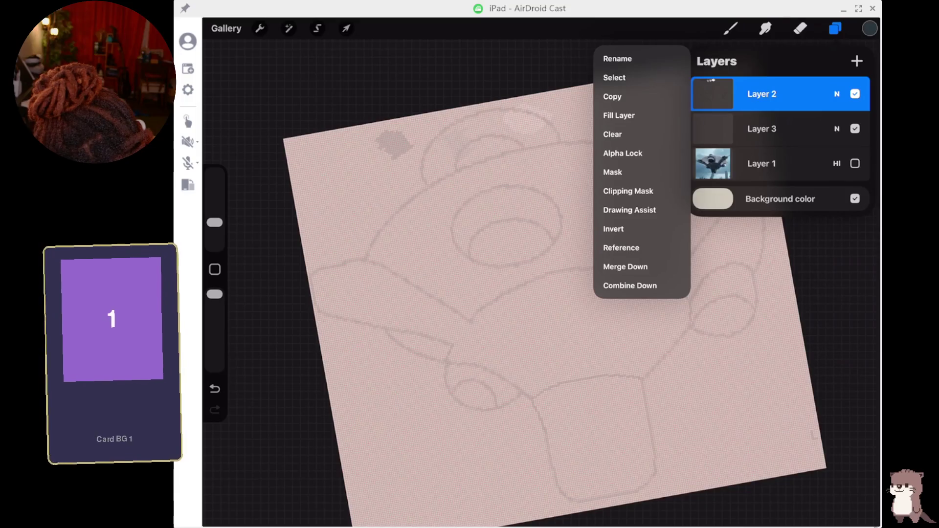
pyautogui.click(623, 153)
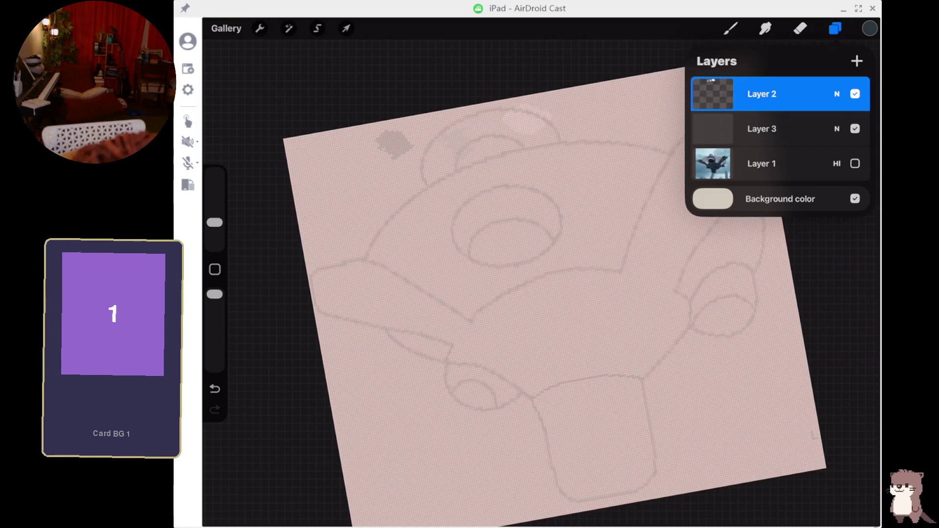
# - Toggle the reference photo and background colour off and on, keeping the photo hidden
pyautogui.click(854, 164)
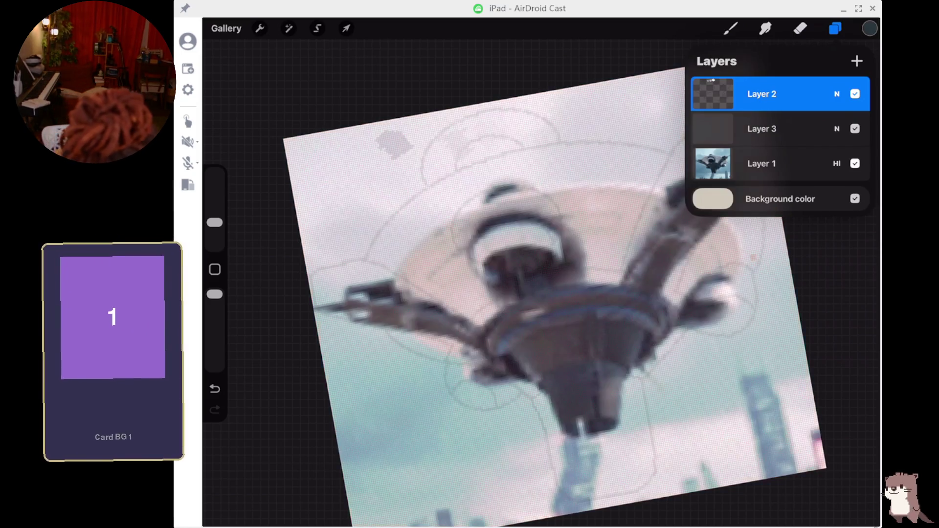
pyautogui.click(854, 164)
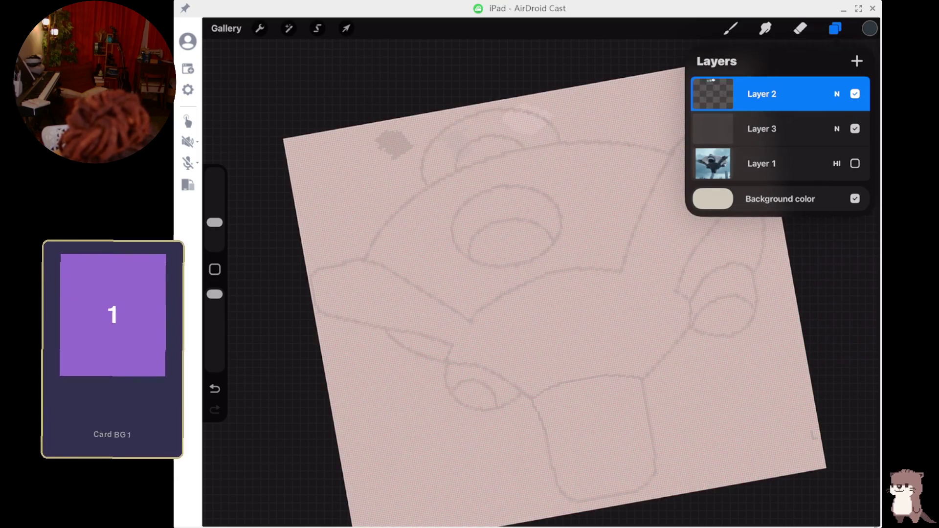
pyautogui.click(855, 198)
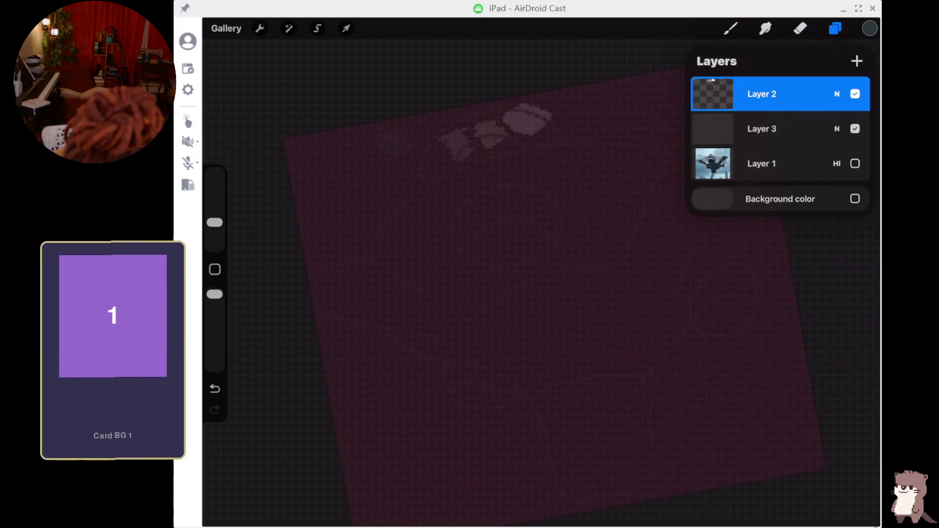
pyautogui.click(854, 198)
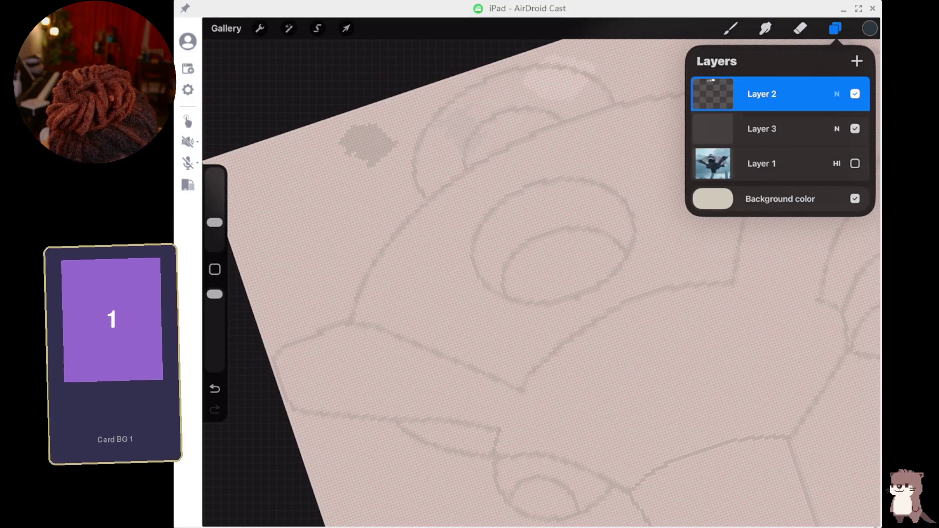
# - Raise Layer 2 opacity to full and move Layer 3 back above Layer 2
pyautogui.click(836, 93)
pyautogui.moveTo(819, 136); pyautogui.dragTo(860, 136)
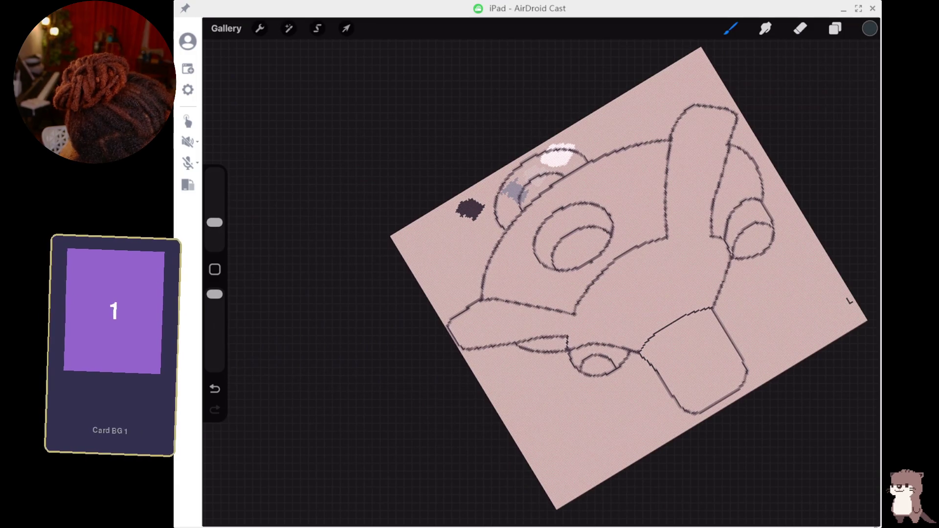
pyautogui.click(834, 29)
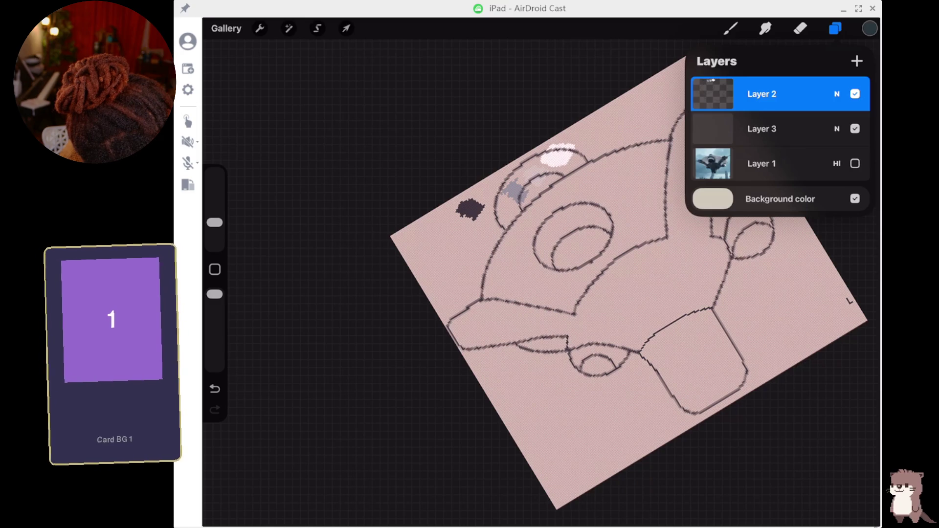
pyautogui.moveTo(762, 128); pyautogui.dragTo(761, 91)
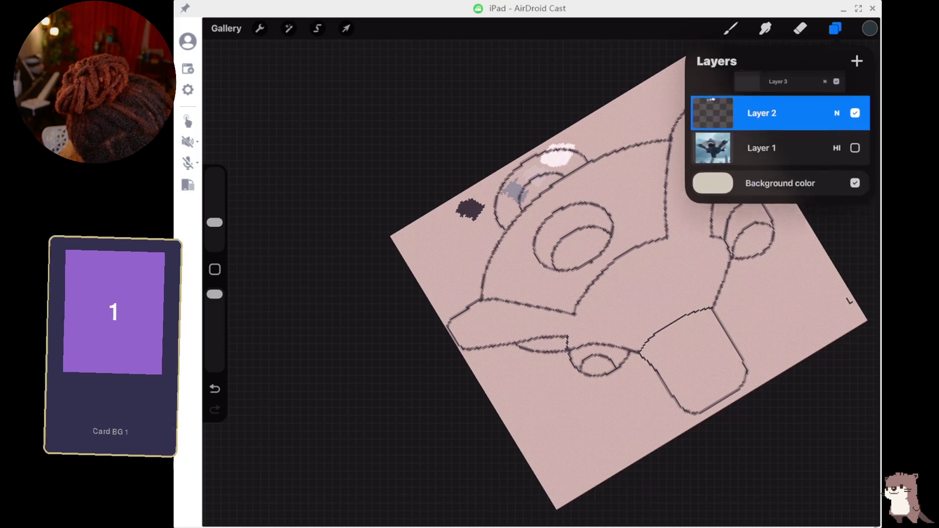
# - Fade the Layer 2 sketch to low opacity and lock it
pyautogui.click(837, 129)
pyautogui.moveTo(859, 171); pyautogui.dragTo(712, 171)
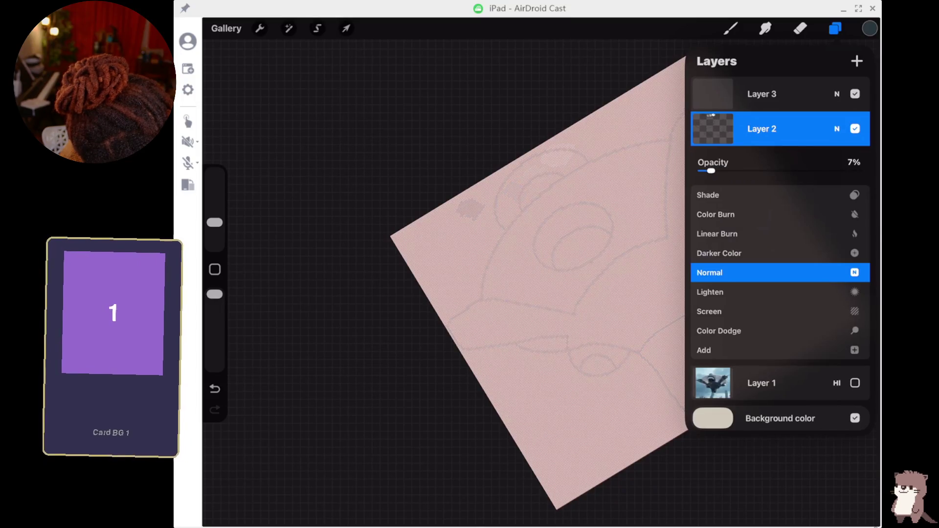
pyautogui.click(836, 128)
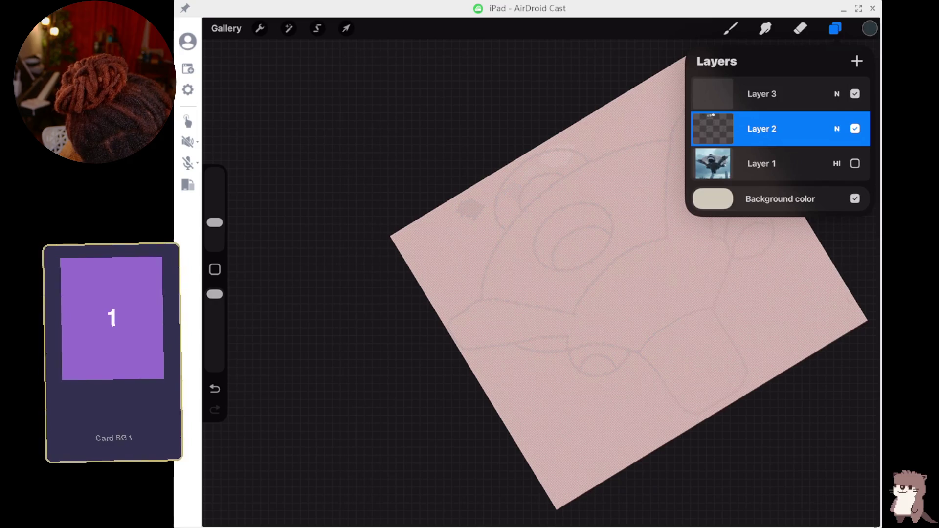
pyautogui.click(761, 129)
pyautogui.moveTo(806, 129); pyautogui.dragTo(733, 129)
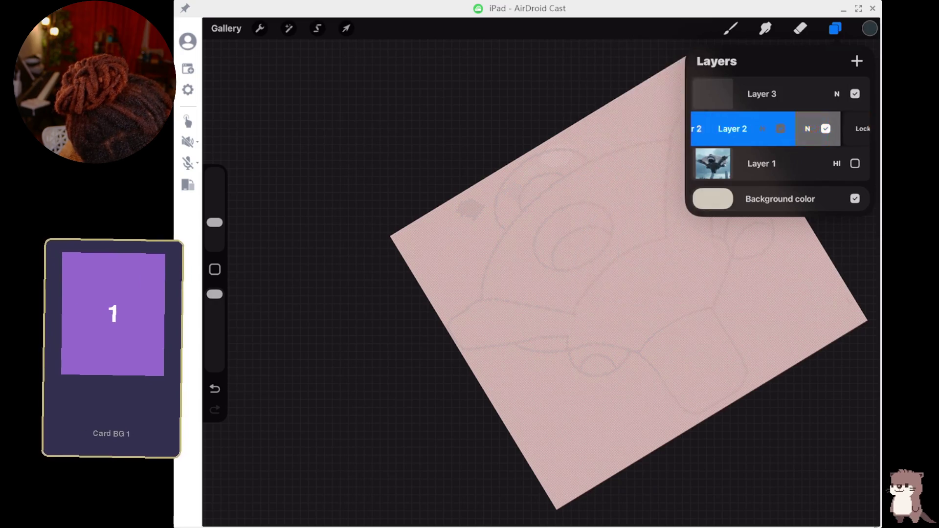
pyautogui.click(765, 128)
# - Select Layer 3 and keep the pixel brush ready for drawing
pyautogui.click(761, 94)
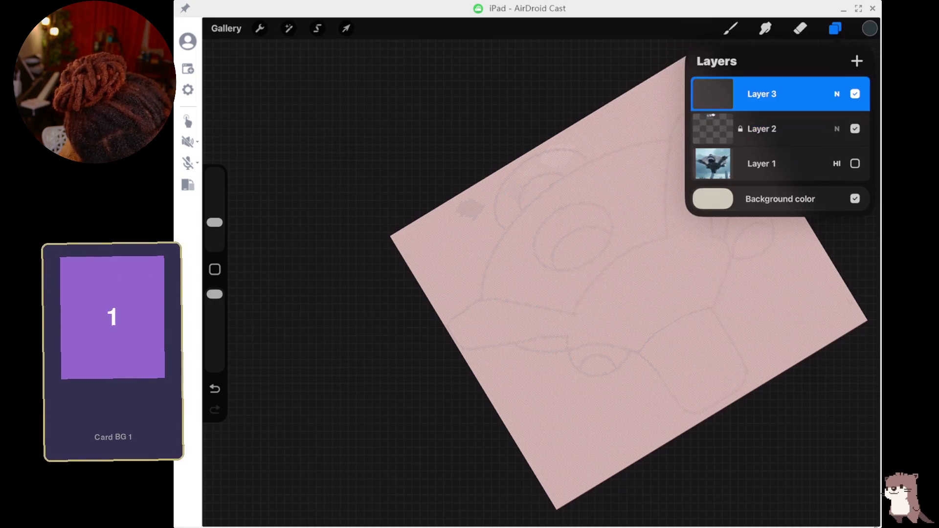
pyautogui.click(730, 28)
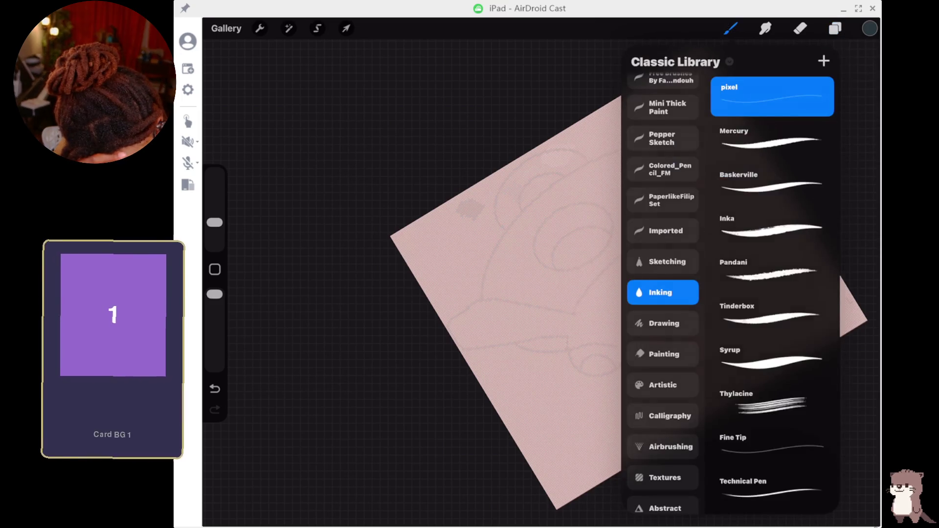
pyautogui.click(730, 27)
pyautogui.scroll(5, 611, 274)
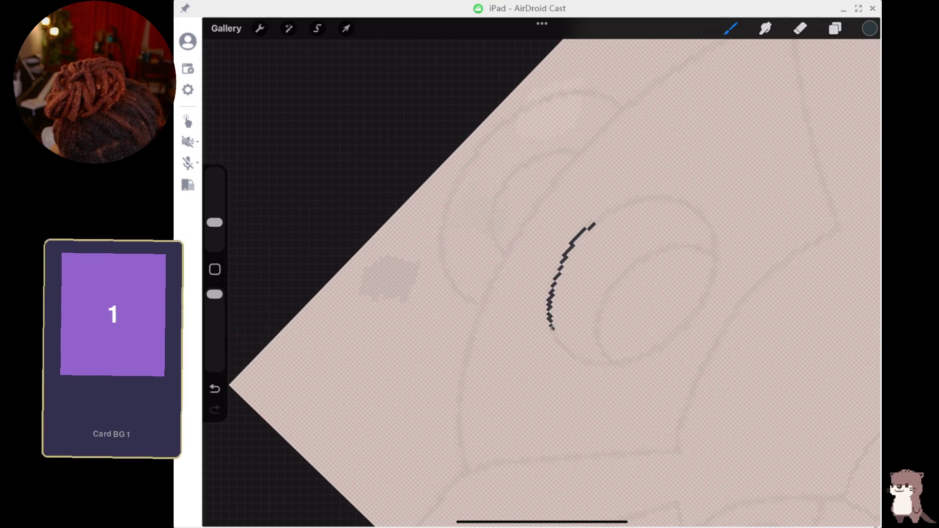
# - Trace the central ring as a snapped ellipse with an inner curve, undoing a stray stroke
pyautogui.moveTo(583, 358)
pyautogui.mouseDown()
pyautogui.moveTo(625, 360)
pyautogui.moveTo(666, 341)
pyautogui.moveTo(691, 315)
pyautogui.mouseUp()
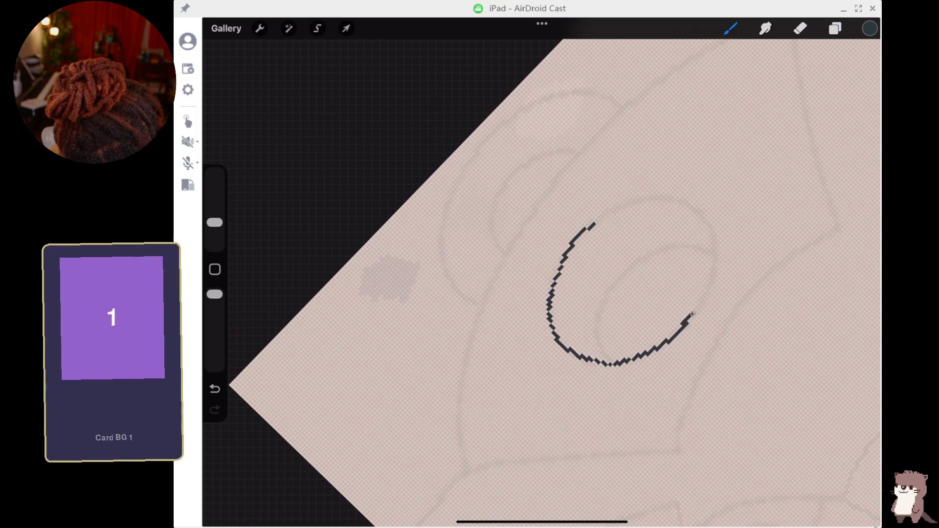
pyautogui.moveTo(686, 203); pyautogui.dragTo(640, 202)
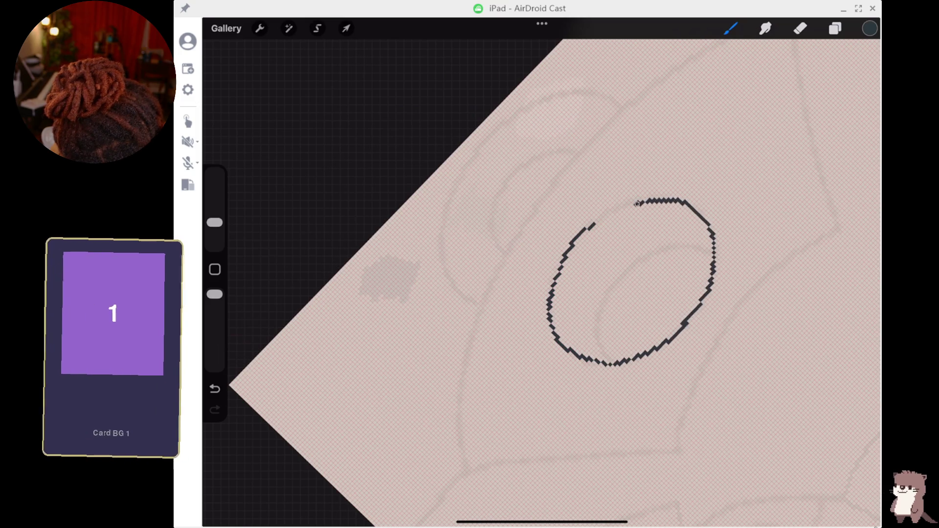
pyautogui.moveTo(592, 223); pyautogui.dragTo(590, 224)
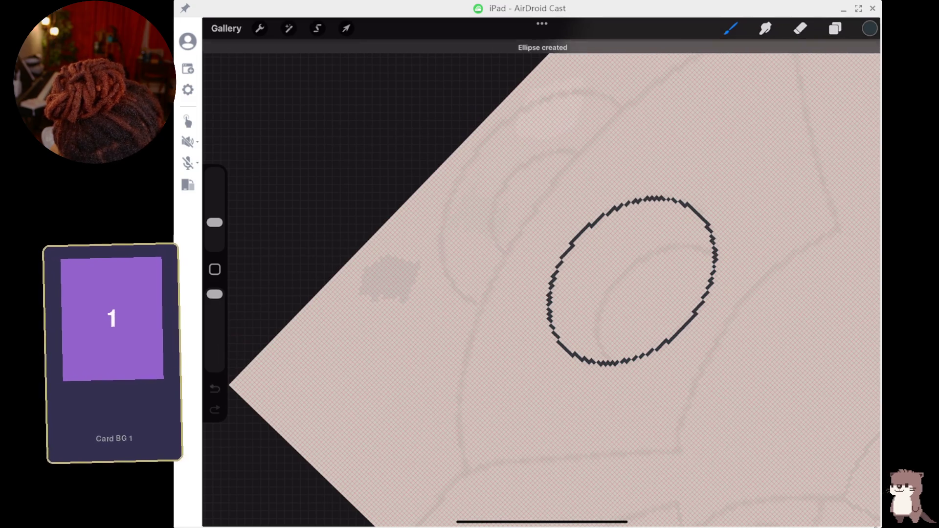
pyautogui.moveTo(713, 252); pyautogui.dragTo(645, 253)
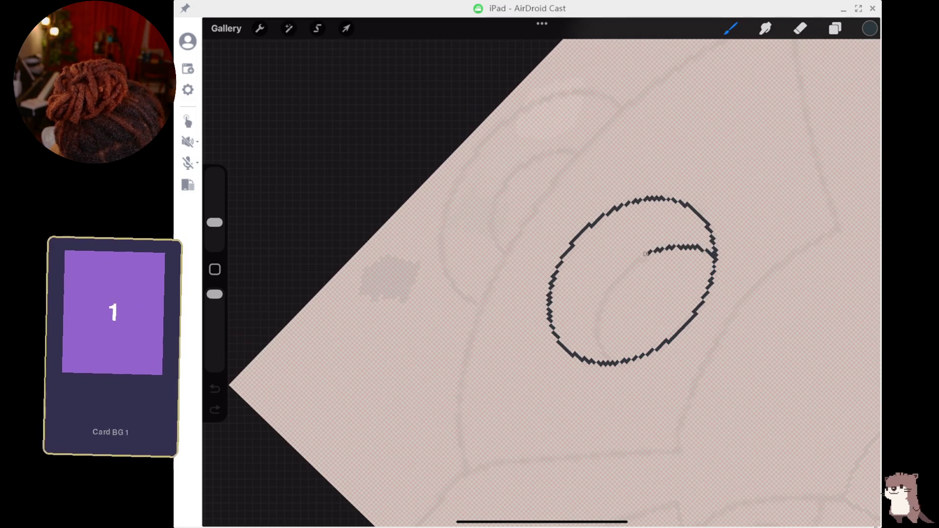
pyautogui.moveTo(600, 299)
pyautogui.mouseDown()
pyautogui.moveTo(592, 345)
pyautogui.moveTo(605, 362)
pyautogui.mouseUp()
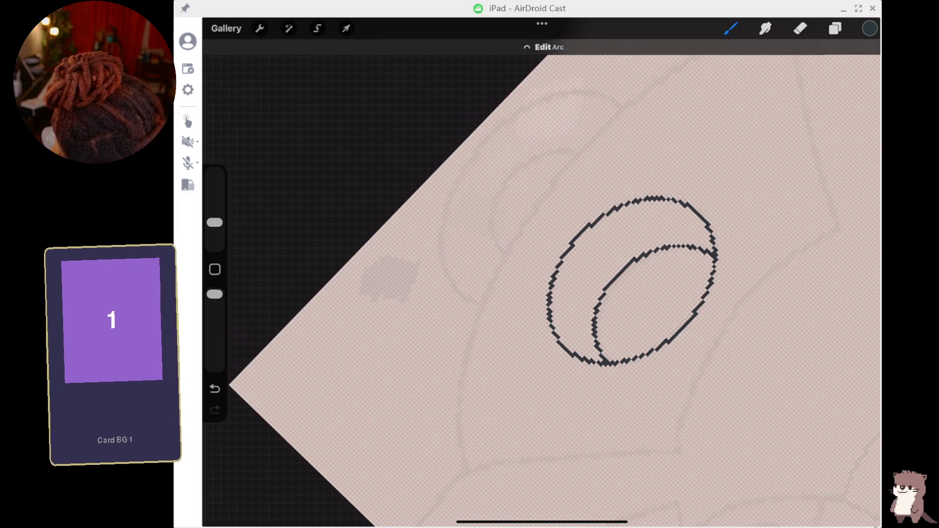
pyautogui.moveTo(795, 146); pyautogui.dragTo(782, 181)
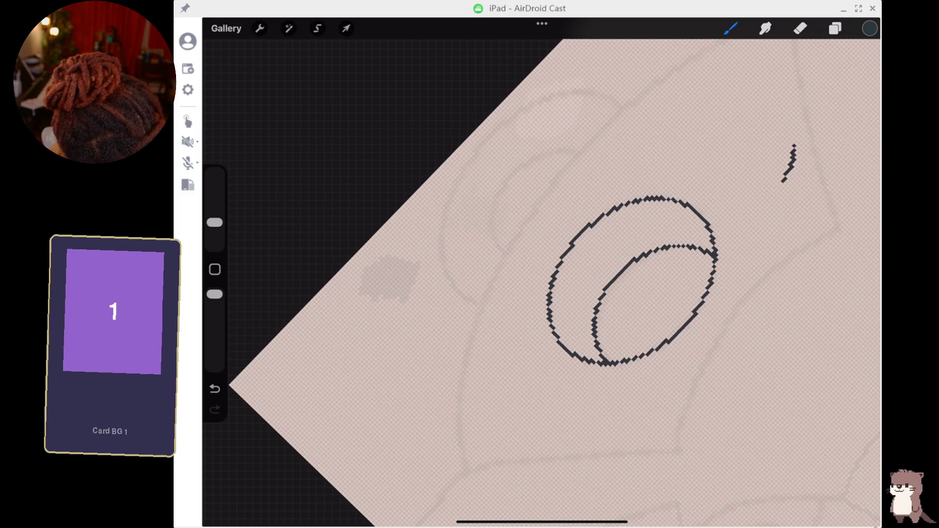
pyautogui.hotkey('ctrl', 'z')
pyautogui.scroll(-3, 645, 284)
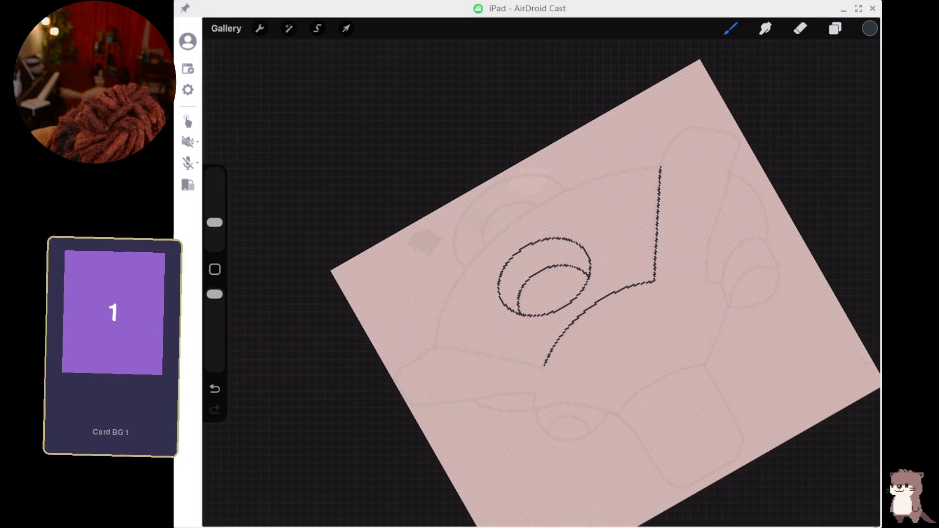
# - Draw the upright arm's left line and its right side line, stretched up to the top
pyautogui.moveTo(661, 166); pyautogui.dragTo(665, 137)
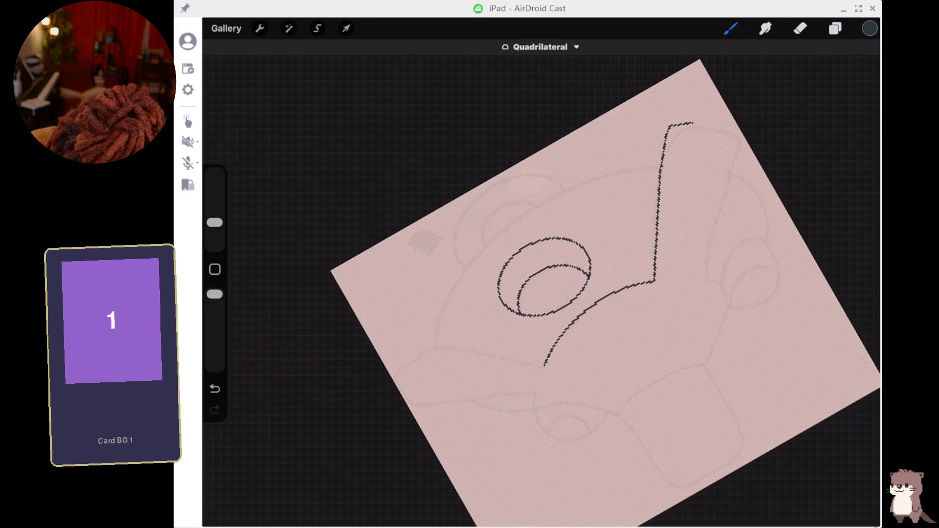
pyautogui.moveTo(734, 164); pyautogui.dragTo(732, 175)
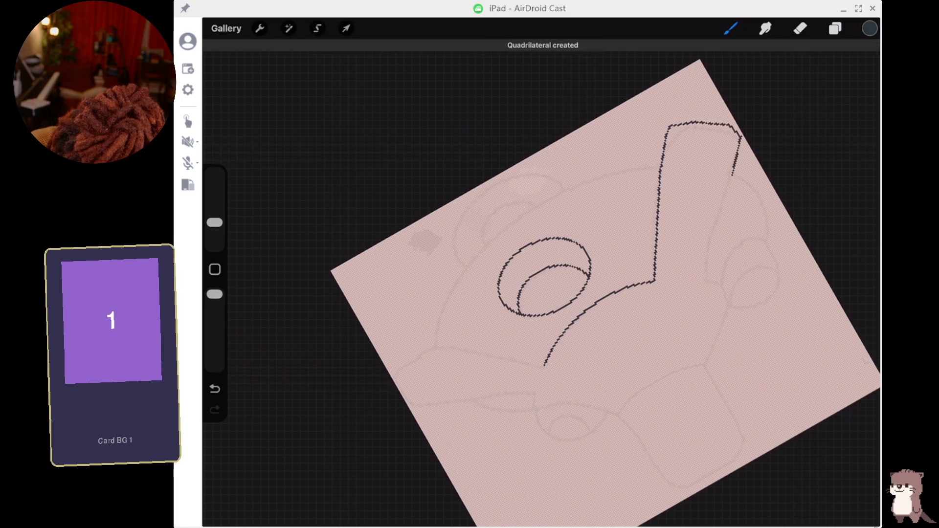
pyautogui.hotkey('ctrl', 'z')
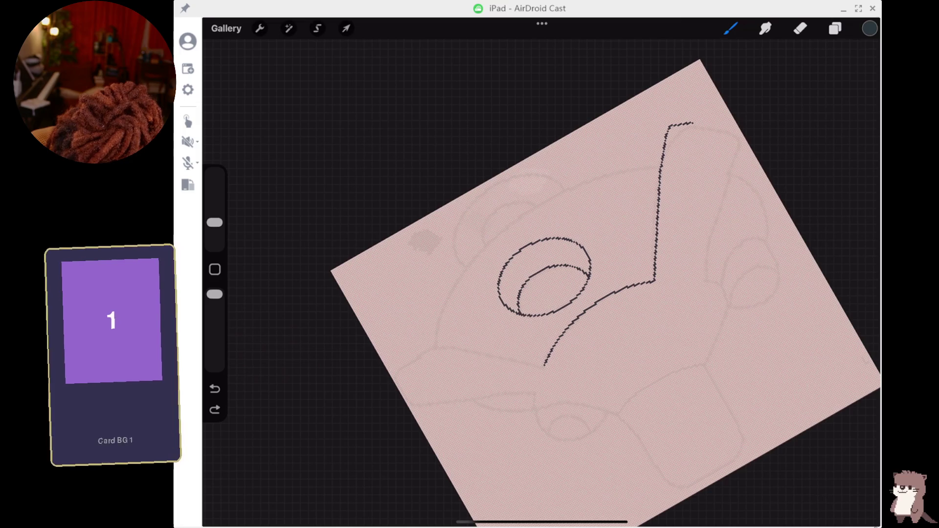
pyautogui.moveTo(707, 280); pyautogui.dragTo(731, 172)
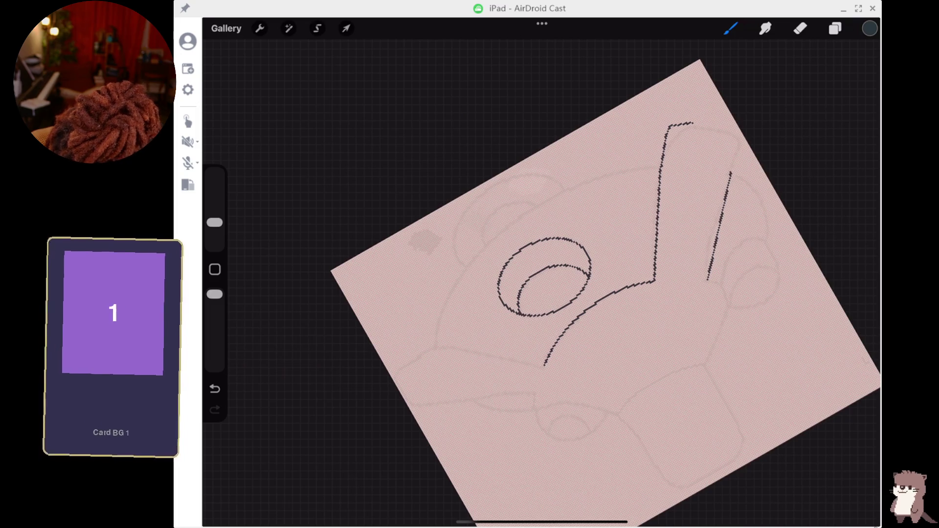
pyautogui.moveTo(730, 173); pyautogui.dragTo(737, 152)
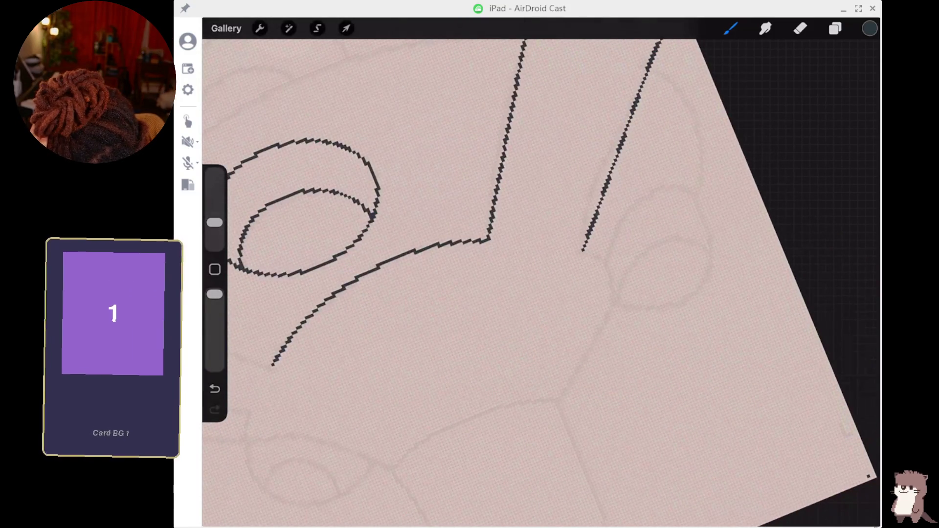
# - Draw the right mount's curved arm as a snapped arc, then an oval with an inner curve
pyautogui.moveTo(650, 67); pyautogui.dragTo(697, 117)
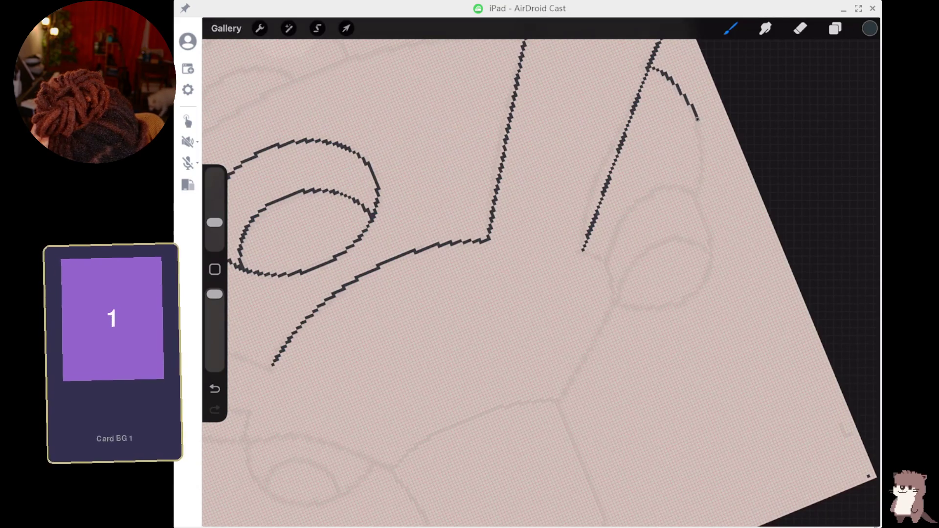
pyautogui.moveTo(694, 192); pyautogui.dragTo(694, 192)
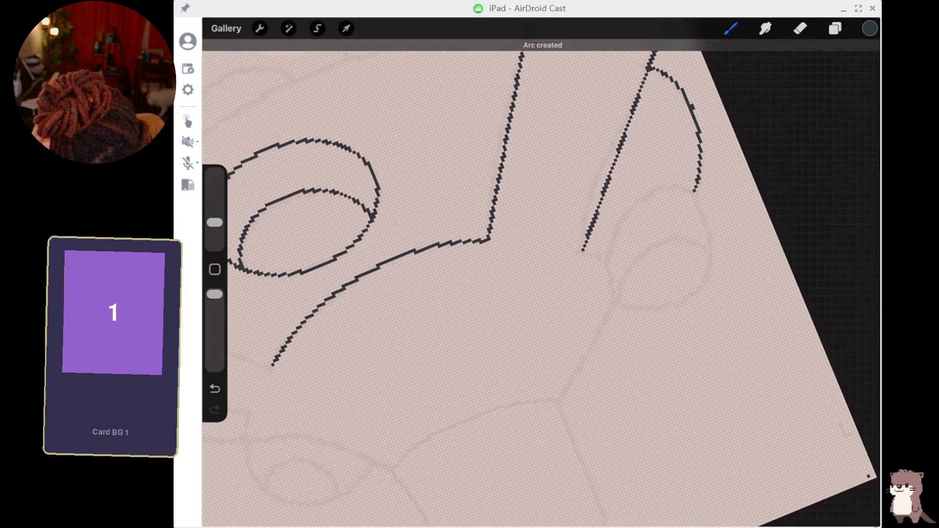
pyautogui.moveTo(582, 249); pyautogui.dragTo(603, 264)
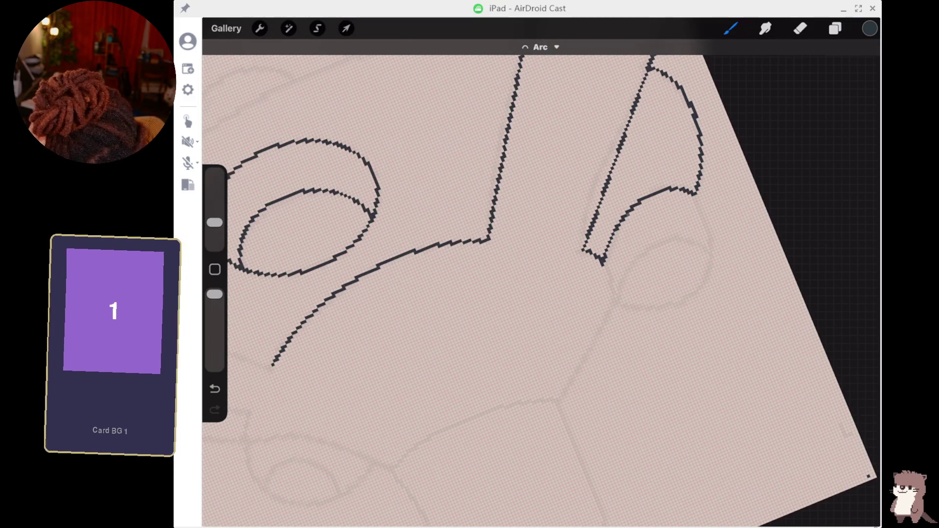
pyautogui.moveTo(603, 264)
pyautogui.mouseDown()
pyautogui.moveTo(613, 295)
pyautogui.moveTo(670, 306)
pyautogui.moveTo(704, 259)
pyautogui.moveTo(694, 194)
pyautogui.mouseUp()
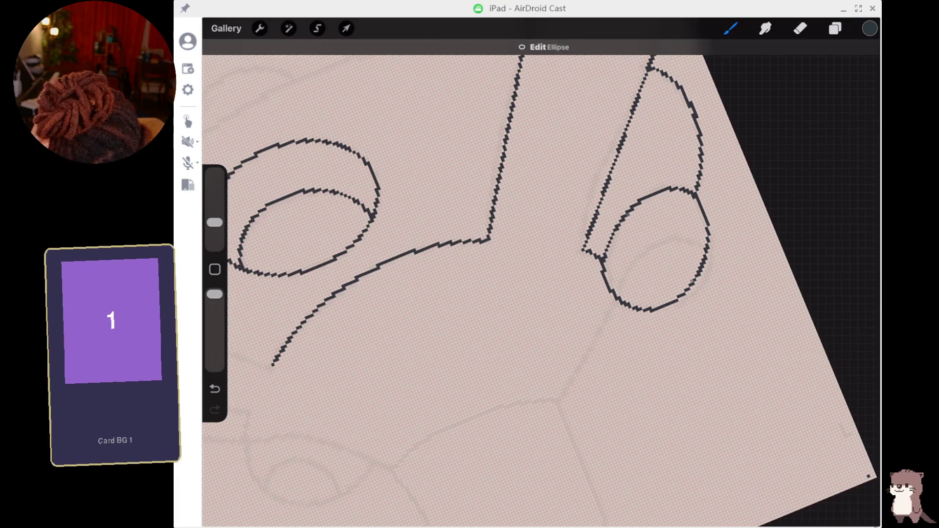
pyautogui.moveTo(617, 290)
pyautogui.mouseDown()
pyautogui.moveTo(663, 245)
pyautogui.moveTo(709, 251)
pyautogui.mouseUp()
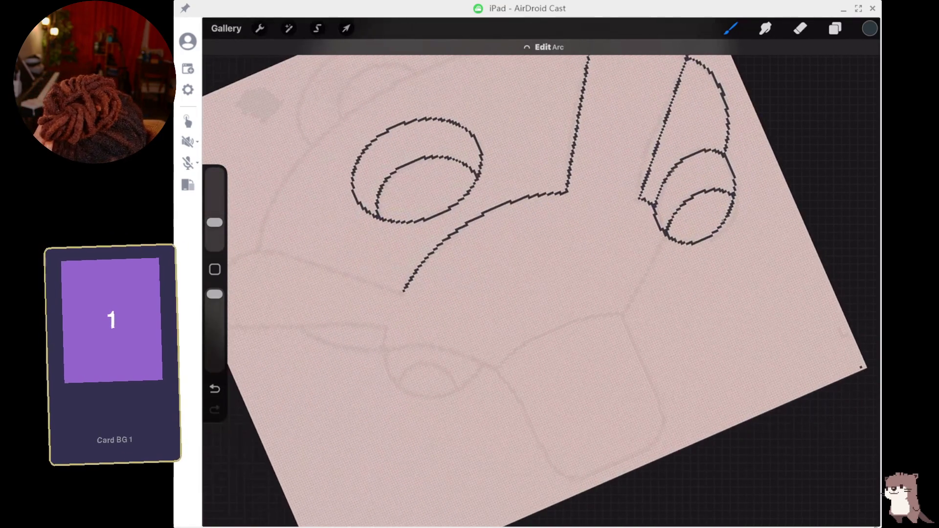
# - Draw a straight line down from the right mount and an arched top edge for the box
pyautogui.moveTo(661, 230); pyautogui.dragTo(654, 244)
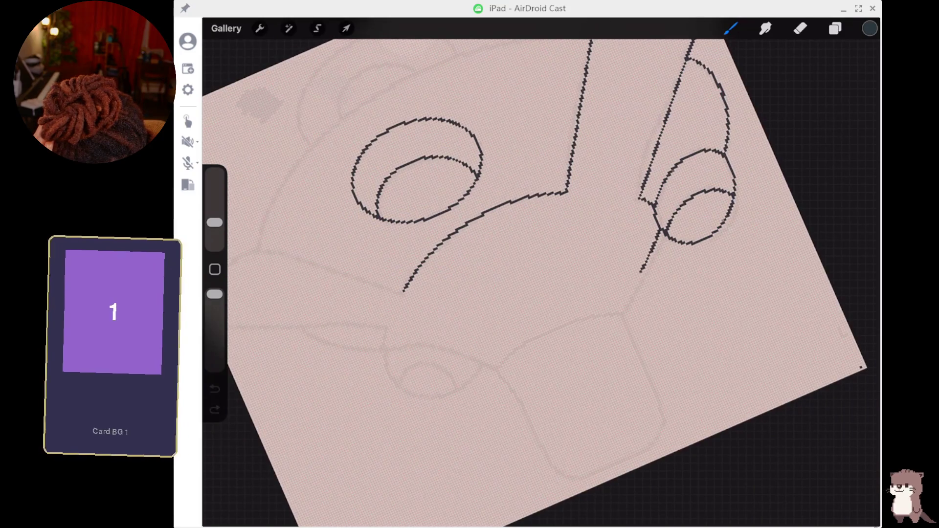
pyautogui.moveTo(619, 312); pyautogui.dragTo(619, 311)
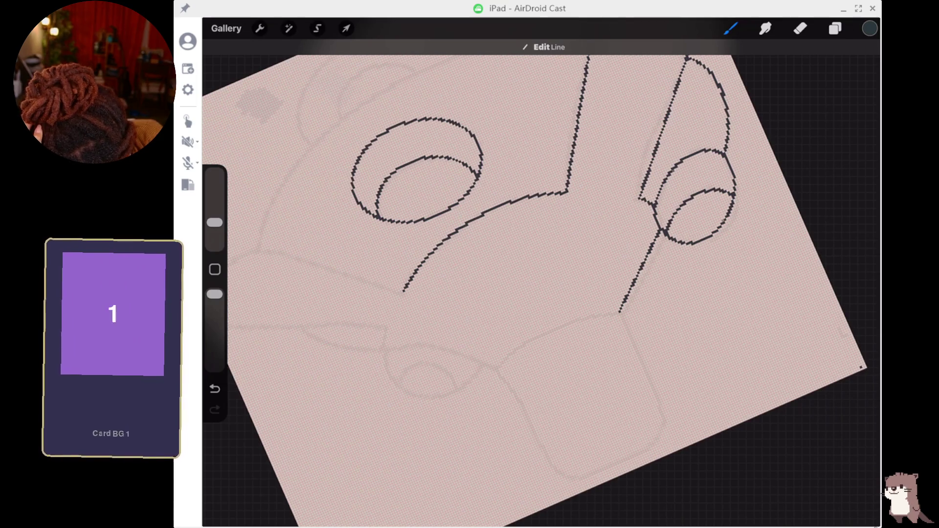
pyautogui.moveTo(619, 312); pyautogui.dragTo(553, 328)
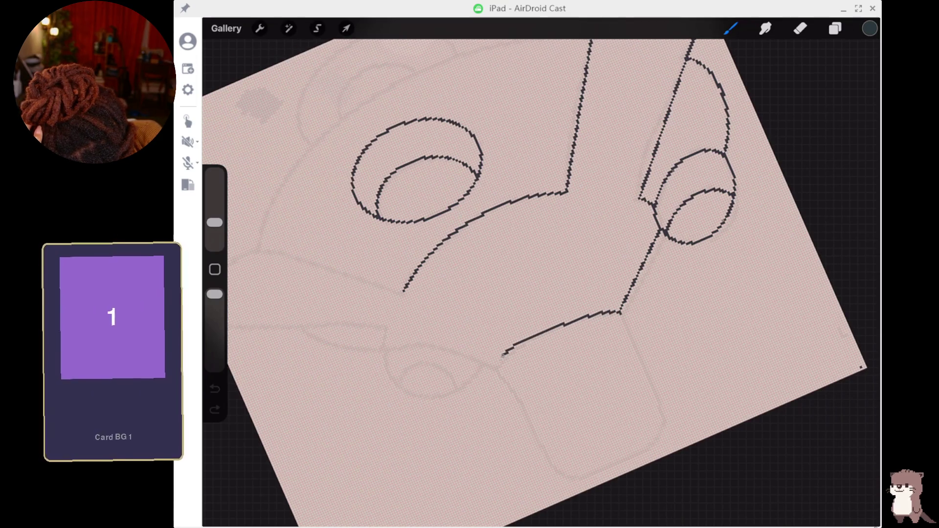
pyautogui.moveTo(497, 369); pyautogui.dragTo(499, 370)
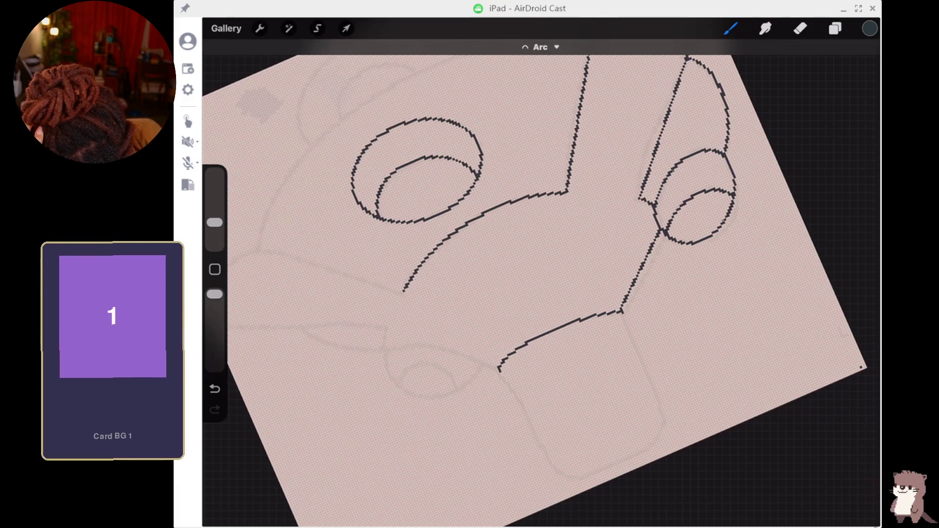
# - Try the box's side strokes and a quadrilateral snap, then undo those attempts
pyautogui.moveTo(621, 313); pyautogui.dragTo(625, 321)
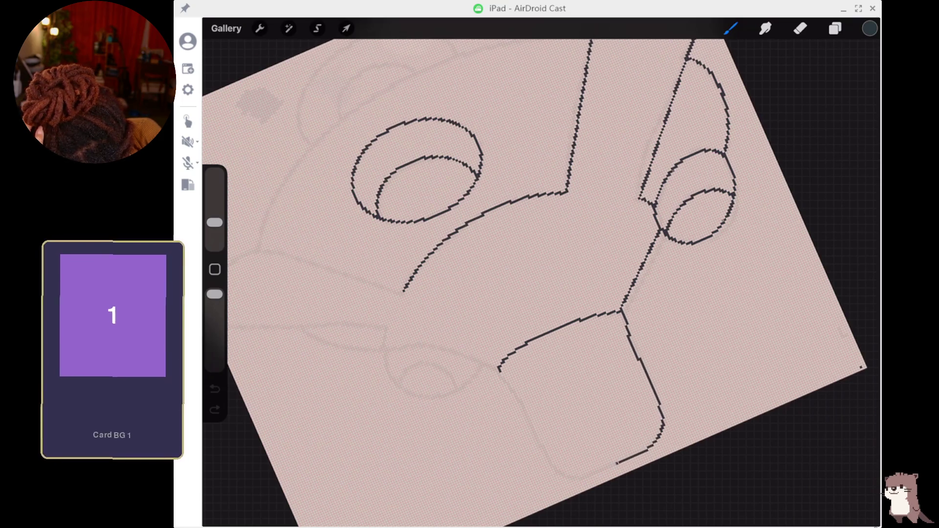
pyautogui.moveTo(570, 479); pyautogui.dragTo(505, 378)
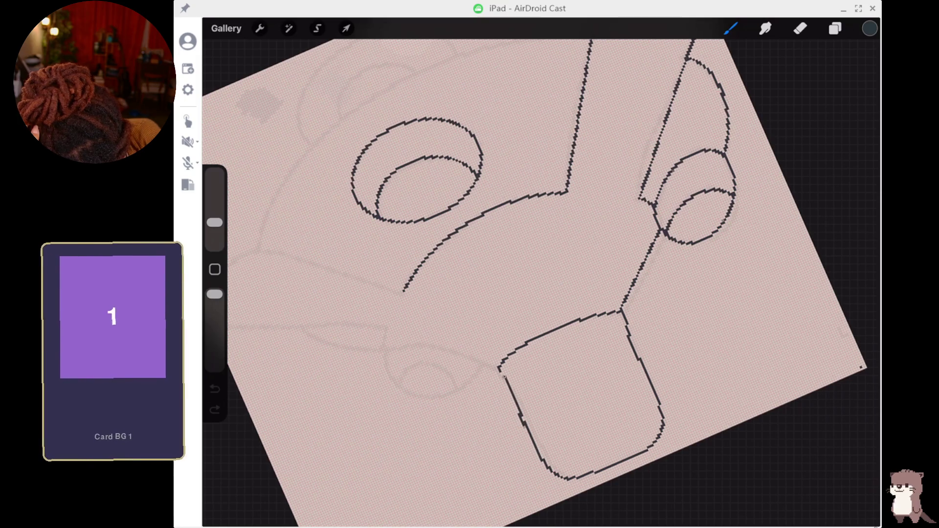
pyautogui.moveTo(657, 436); pyautogui.dragTo(562, 479)
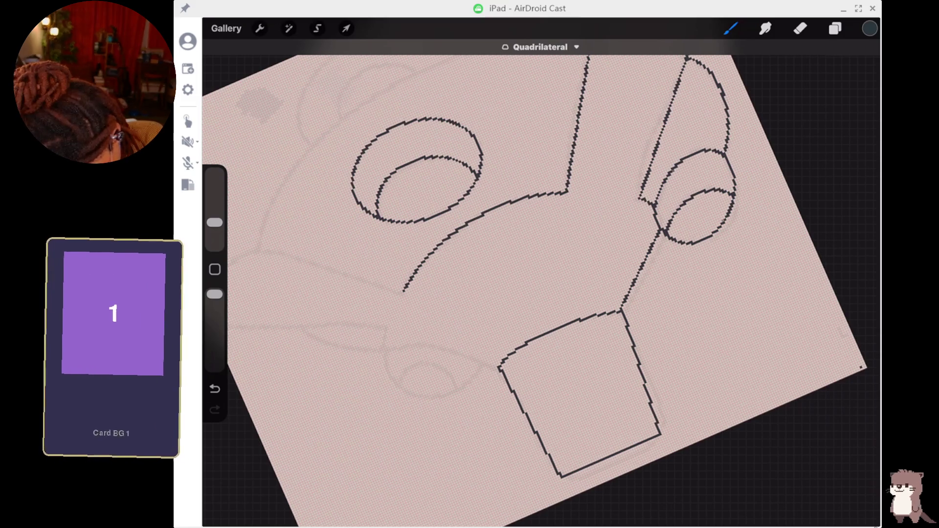
pyautogui.hotkey('ctrl', 'z')
pyautogui.hotkey('ctrl', 'z')
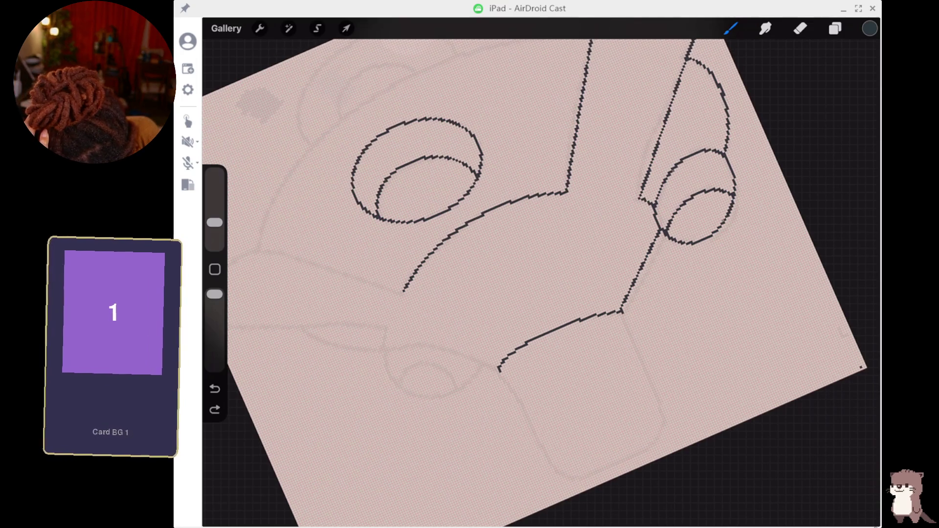
pyautogui.moveTo(637, 357); pyautogui.dragTo(645, 371)
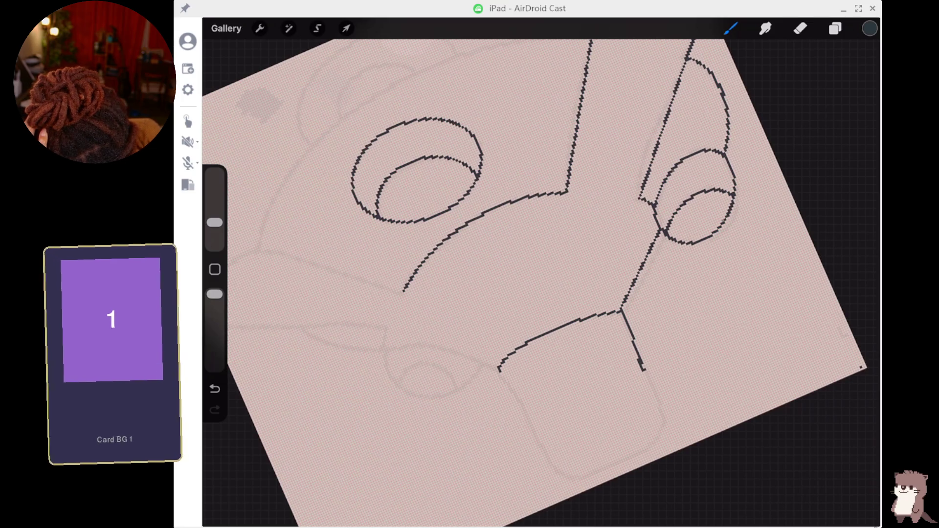
pyautogui.hotkey('ctrl', 'z')
pyautogui.hotkey('ctrl', 'z')
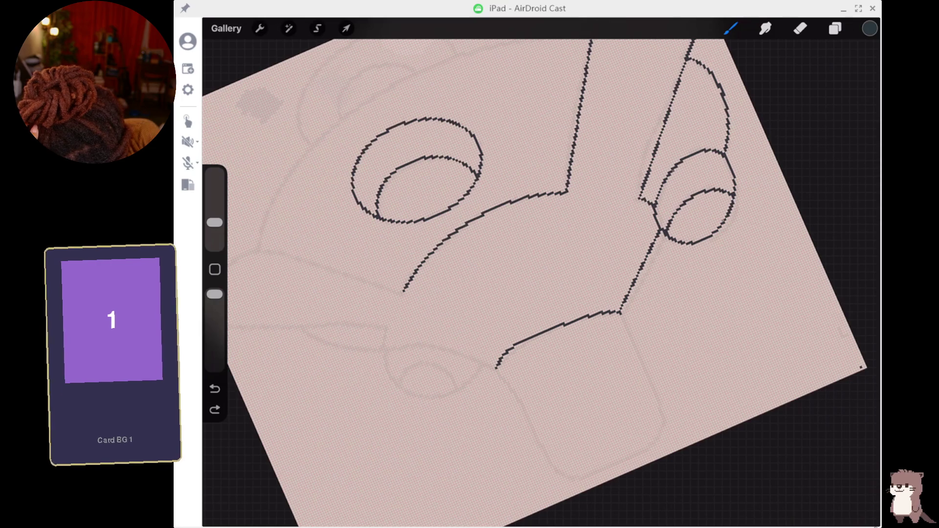
pyautogui.hotkey('ctrl', 'z')
pyautogui.scroll(5, 538, 244)
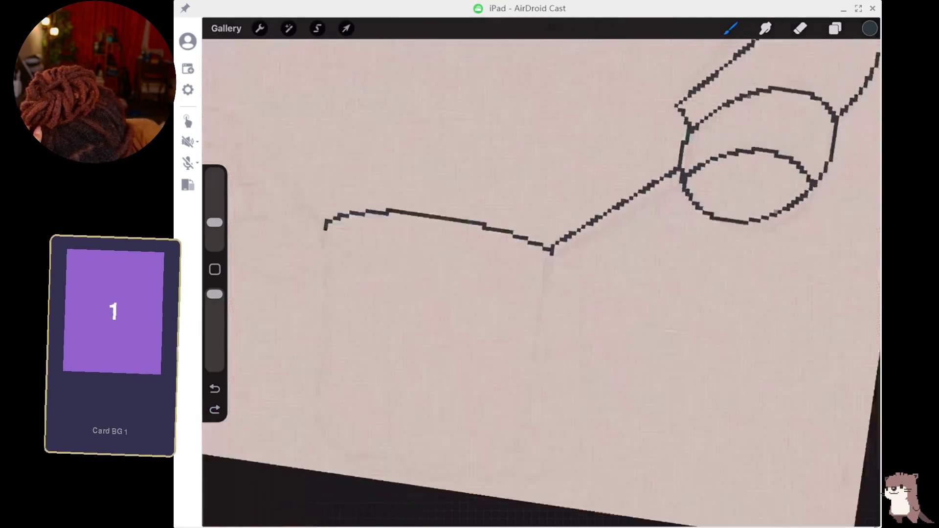
# - Draw the box's right side down to the bottom, correcting an overlong first attempt
pyautogui.moveTo(553, 249); pyautogui.dragTo(527, 361)
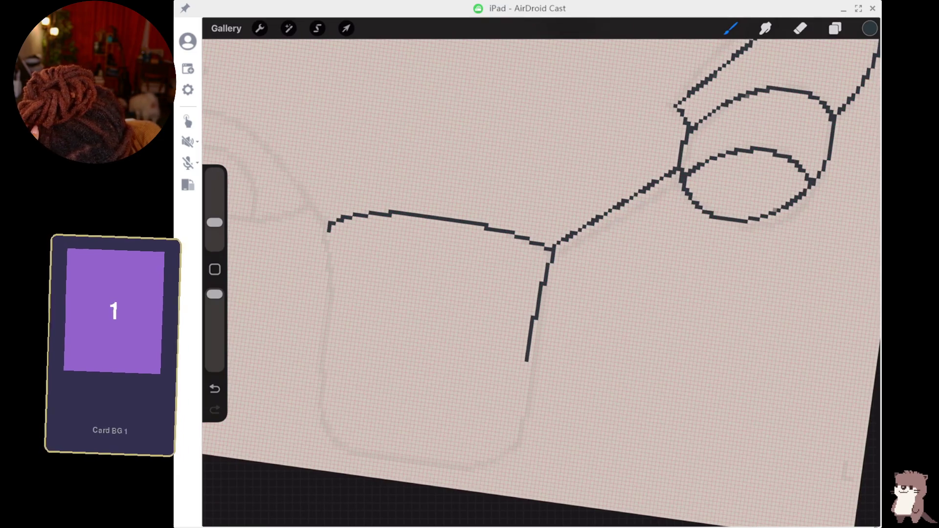
pyautogui.hotkey('ctrl', 'z')
pyautogui.hotkey('ctrl', 'shift', 'z')
pyautogui.moveTo(547, 289); pyautogui.dragTo(535, 349)
pyautogui.moveTo(523, 443); pyautogui.dragTo(523, 442)
# - Add the box's rounded bottom edge and a straightened left side
pyautogui.moveTo(472, 470); pyautogui.dragTo(522, 445)
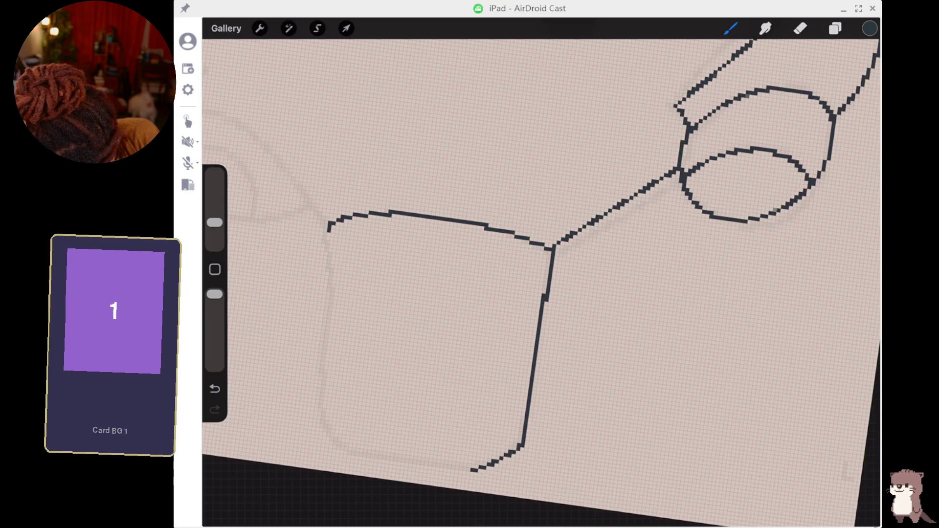
pyautogui.moveTo(348, 448); pyautogui.dragTo(477, 470)
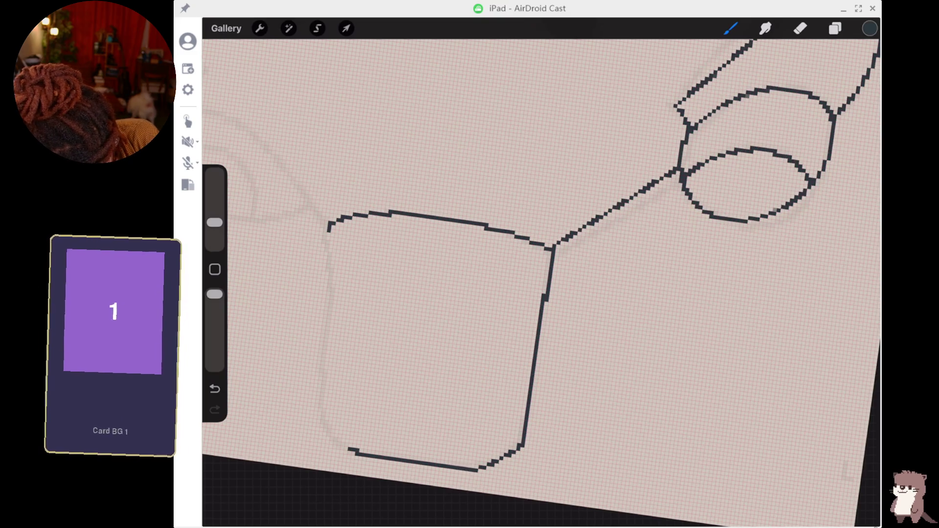
pyautogui.moveTo(322, 416); pyautogui.dragTo(319, 405)
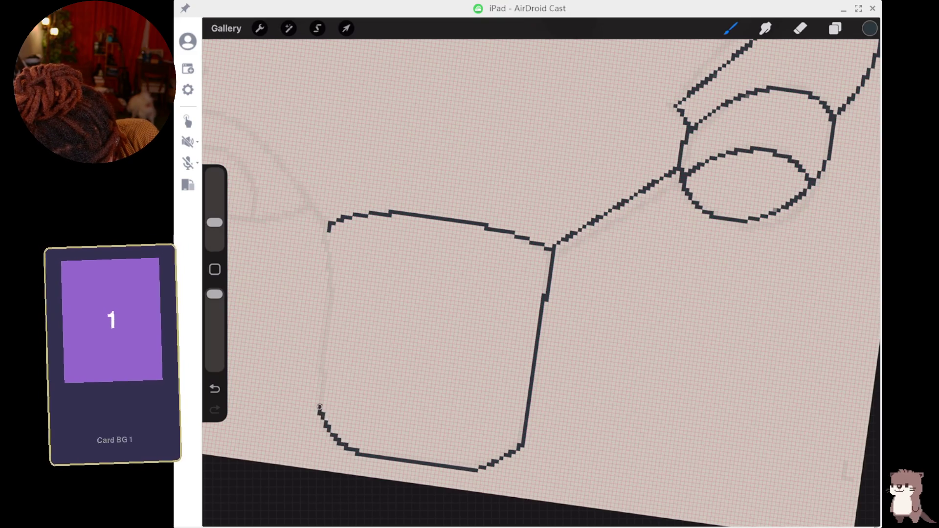
pyautogui.moveTo(328, 238); pyautogui.dragTo(328, 316)
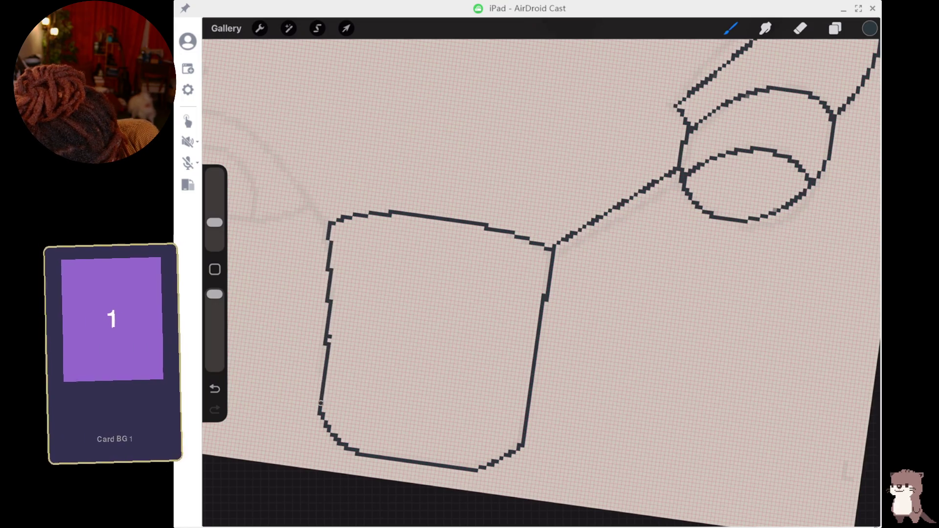
pyautogui.moveTo(329, 295); pyautogui.dragTo(322, 339)
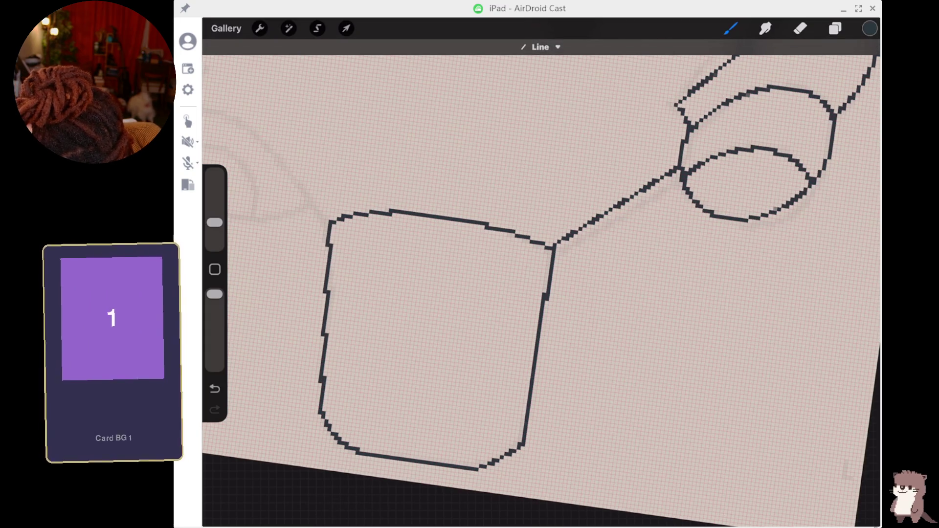
pyautogui.scroll(-5, 537, 288)
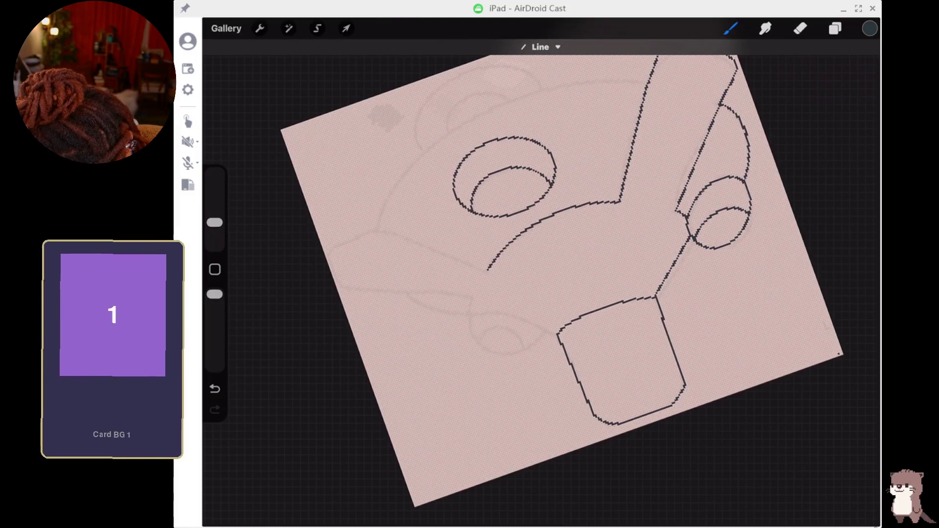
# - Draw a loop out left from the box corner, snapped to an ellipse, then undo its inner curves
pyautogui.moveTo(557, 334); pyautogui.dragTo(468, 312)
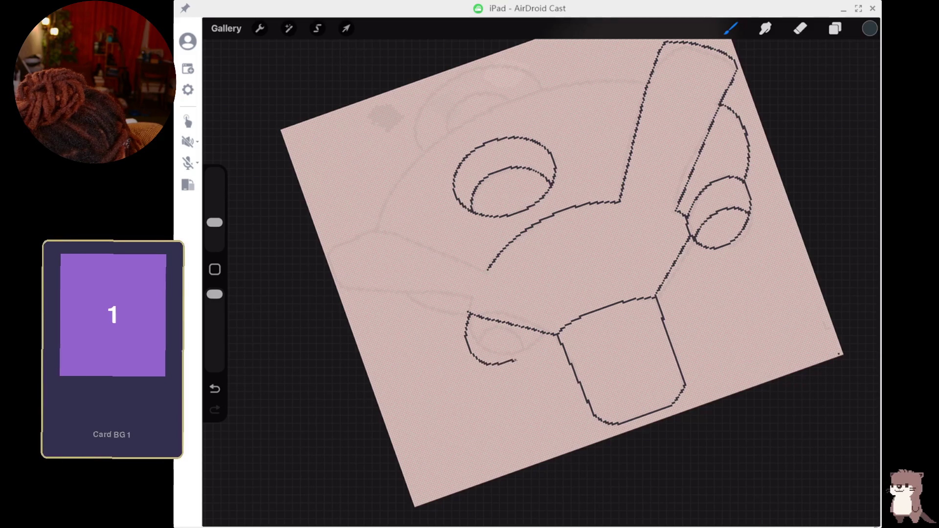
pyautogui.moveTo(546, 333); pyautogui.dragTo(547, 334)
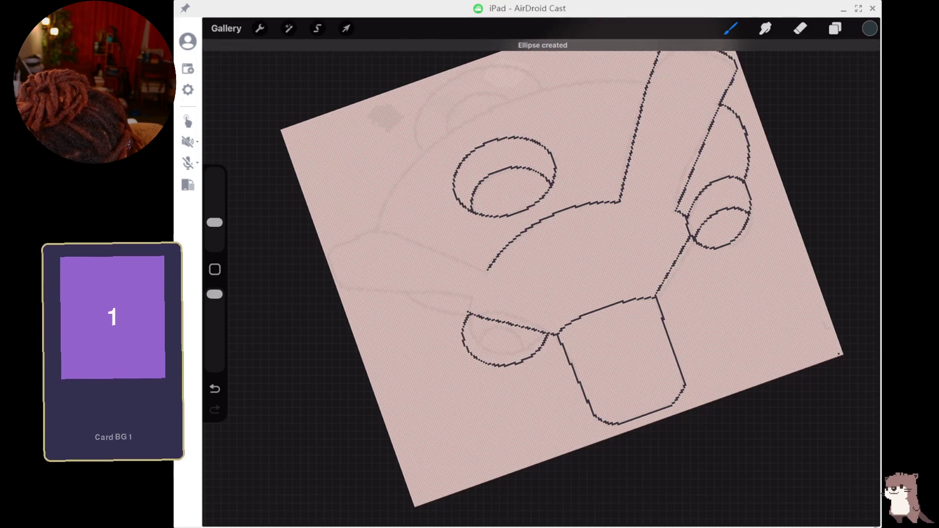
pyautogui.moveTo(468, 349)
pyautogui.mouseDown()
pyautogui.moveTo(490, 333)
pyautogui.moveTo(518, 361)
pyautogui.mouseUp()
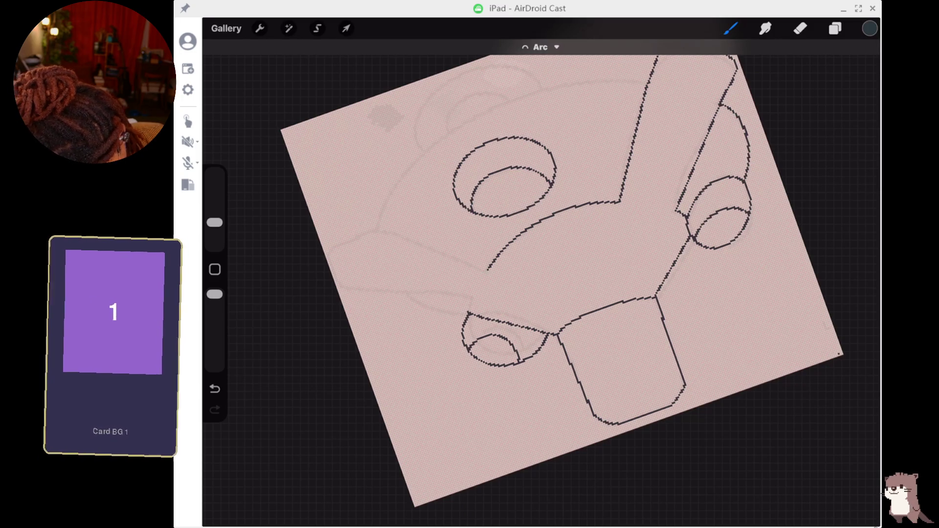
pyautogui.hotkey('ctrl', 'z')
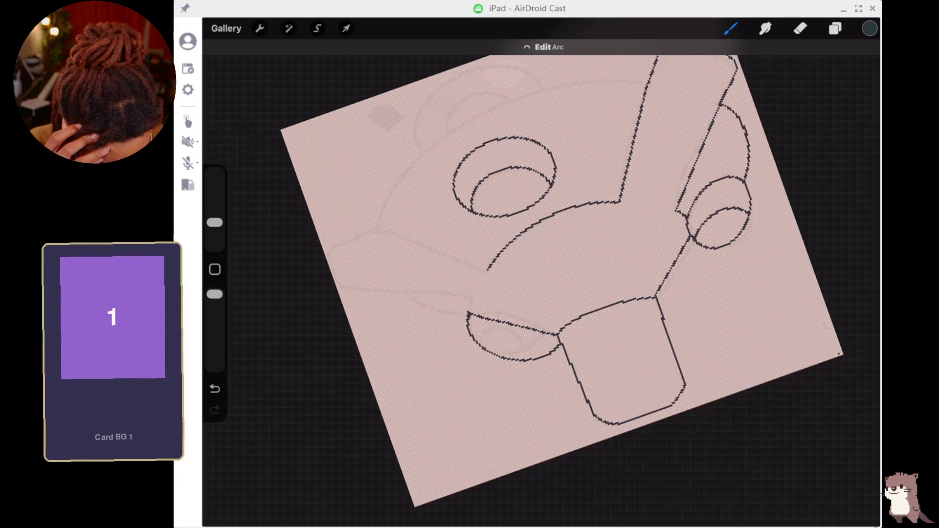
pyautogui.hotkey('ctrl', 'z')
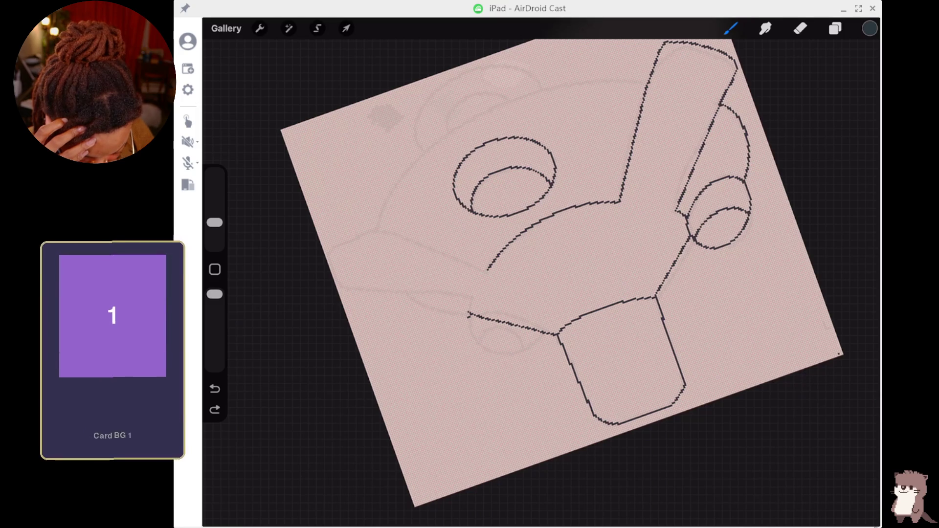
# - Redraw the lower-left shape's outer curve several times, undoing the extra inner strokes
pyautogui.moveTo(467, 315); pyautogui.dragTo(528, 358)
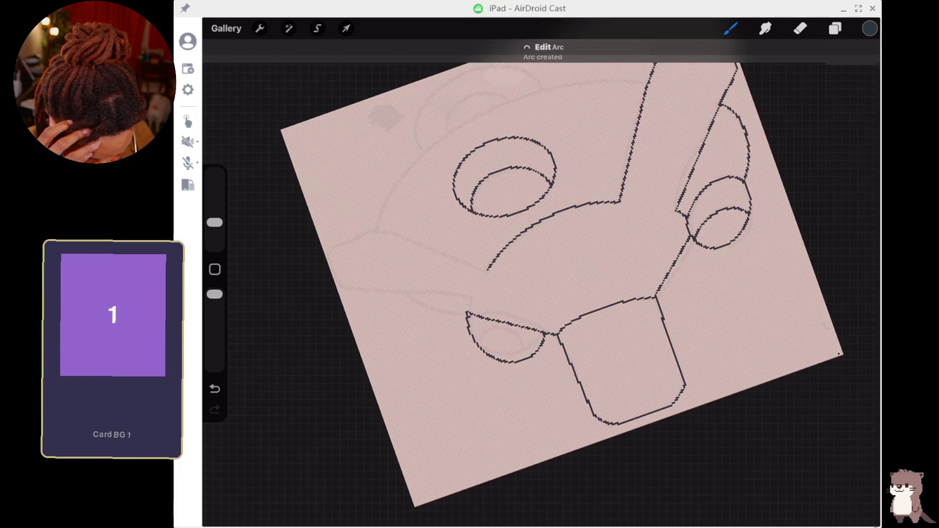
pyautogui.moveTo(477, 344); pyautogui.dragTo(517, 341)
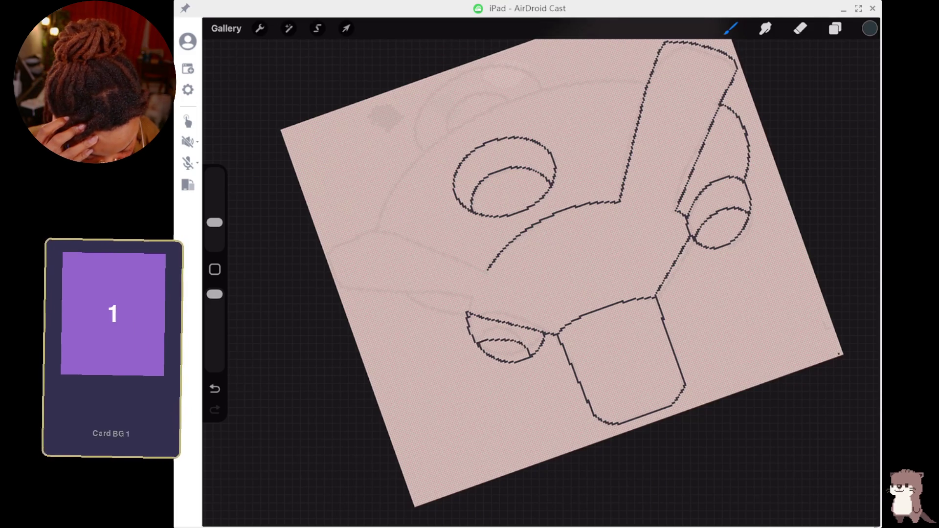
pyautogui.hotkey('ctrl', 'z')
pyautogui.hotkey('ctrl', 'z')
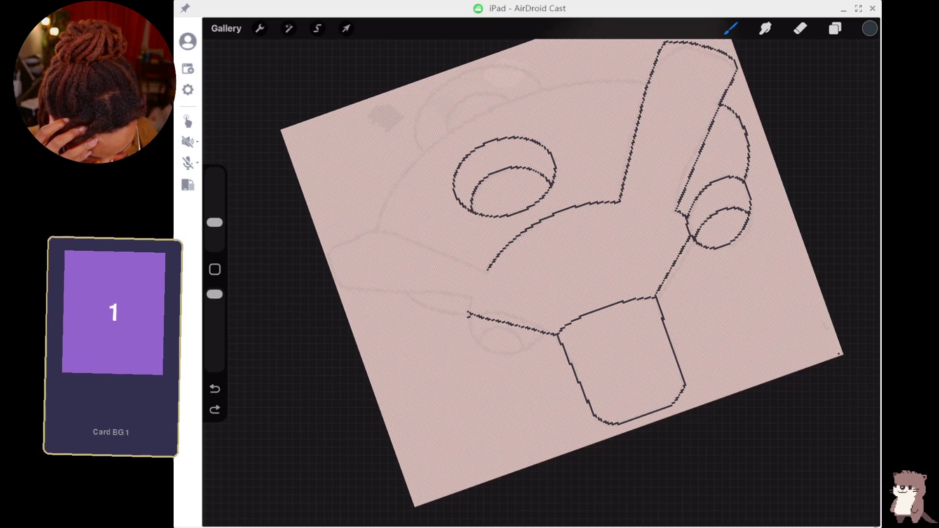
pyautogui.moveTo(484, 337); pyautogui.dragTo(545, 361)
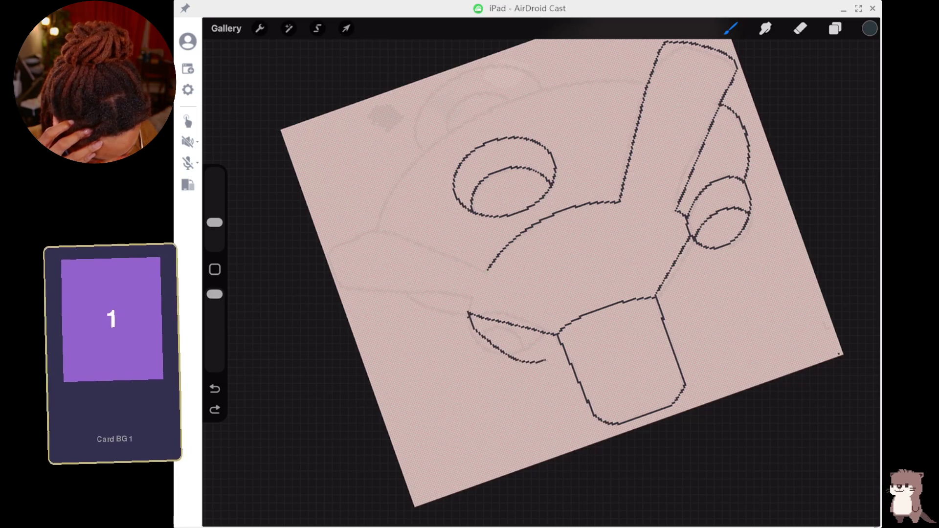
pyautogui.hotkey('ctrl', 'z')
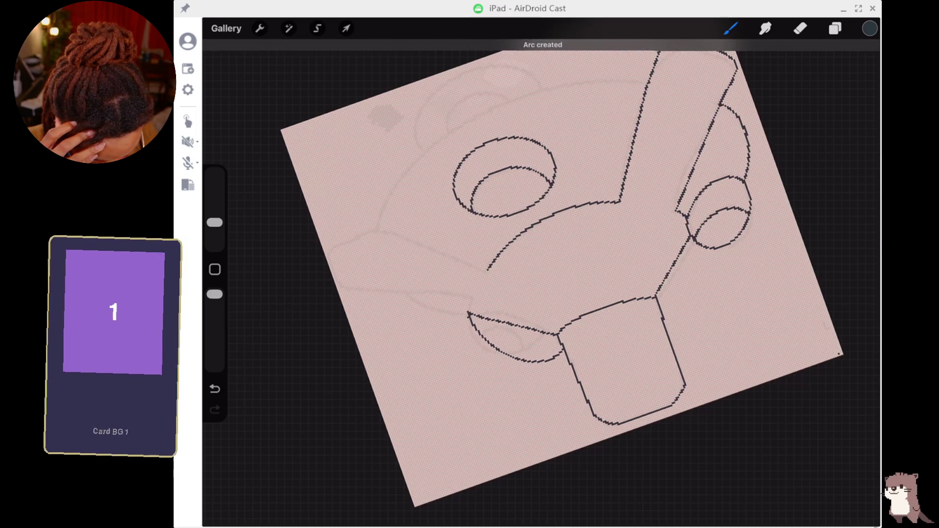
pyautogui.moveTo(558, 345); pyautogui.dragTo(478, 331)
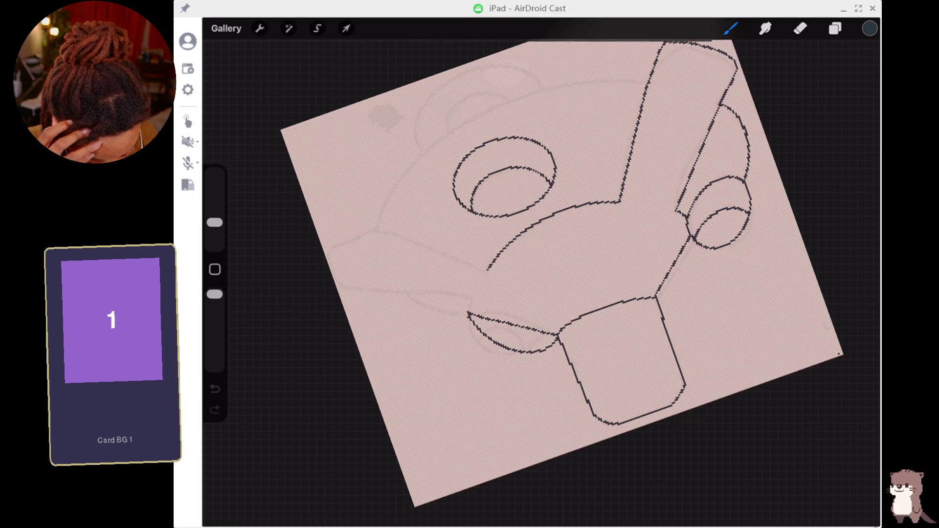
pyautogui.moveTo(484, 334); pyautogui.dragTo(512, 336)
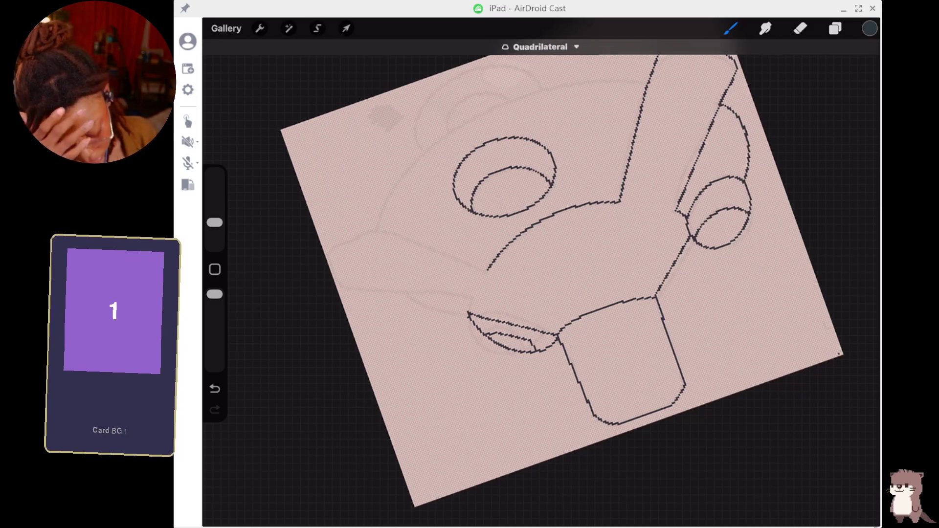
pyautogui.hotkey('ctrl', 'z')
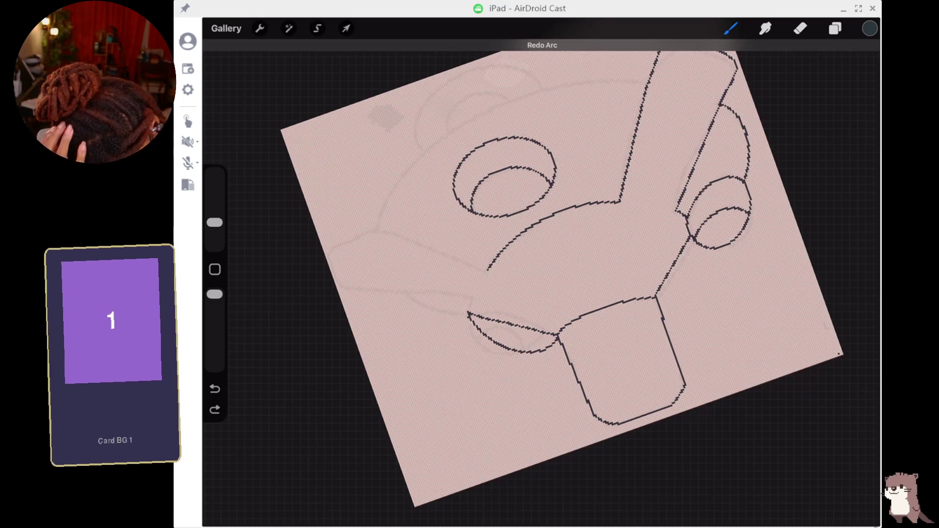
pyautogui.hotkey('ctrl', 'z')
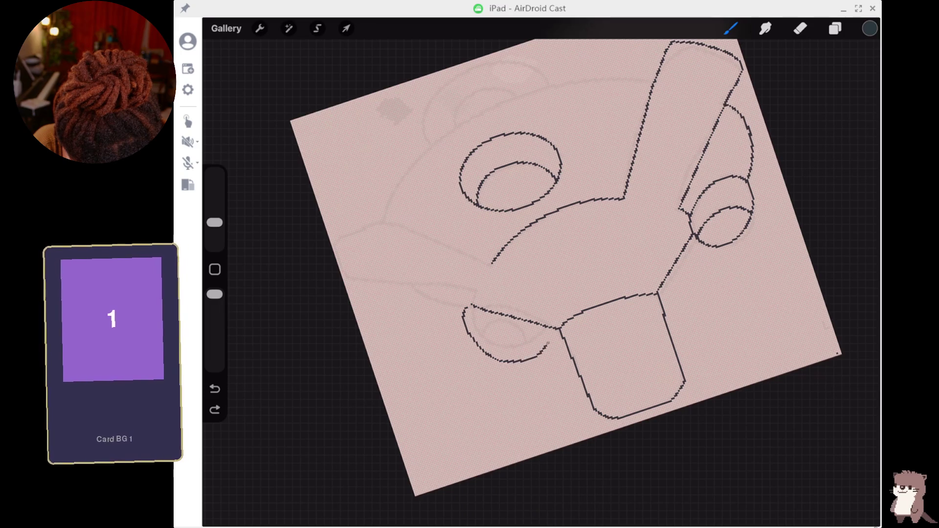
# - Snap the lower-left shape into a clean ellipse and add a curve sweeping in from the left
pyautogui.moveTo(548, 344); pyautogui.dragTo(554, 329)
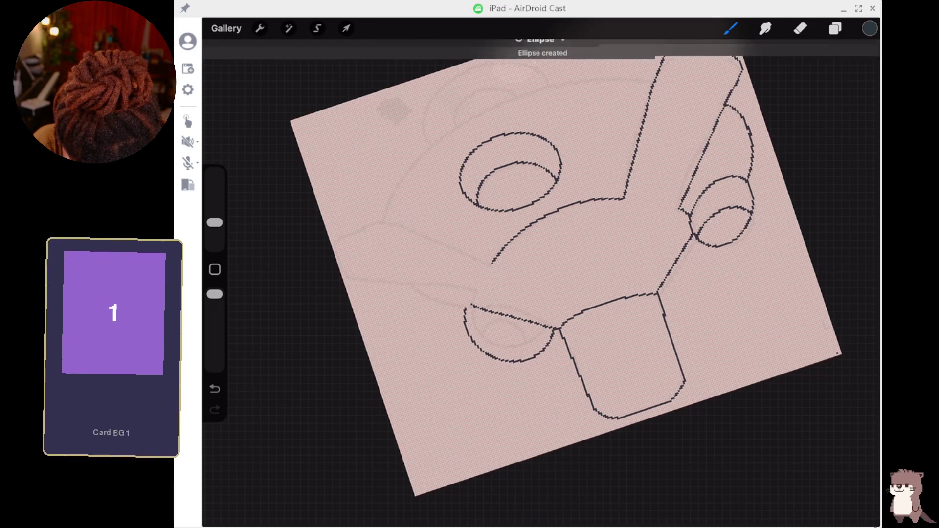
pyautogui.moveTo(484, 336)
pyautogui.mouseDown()
pyautogui.moveTo(479, 343)
pyautogui.moveTo(526, 333)
pyautogui.moveTo(542, 342)
pyautogui.mouseUp()
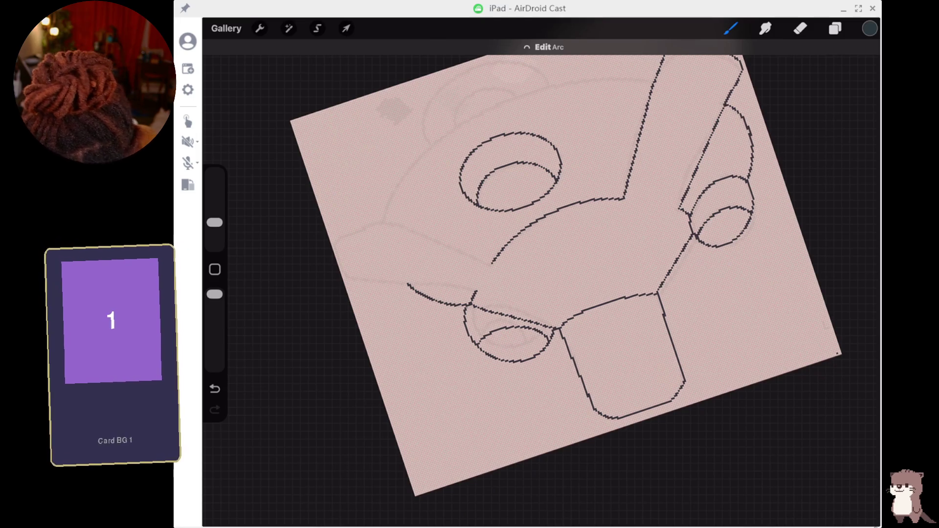
# - Draw a curved stroke across the fan arm outline, then undo it as a stray crossing line
pyautogui.moveTo(600, 126); pyautogui.dragTo(666, 162)
pyautogui.hotkey('ctrl', 'z')
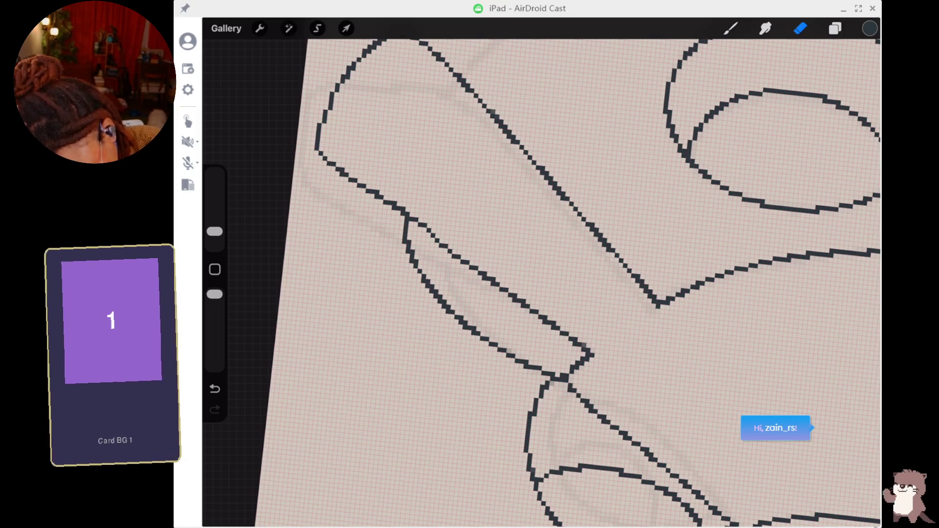
# - Erase the stray end of the diagonal blade line and redraw it toward the blade
pyautogui.press('b')
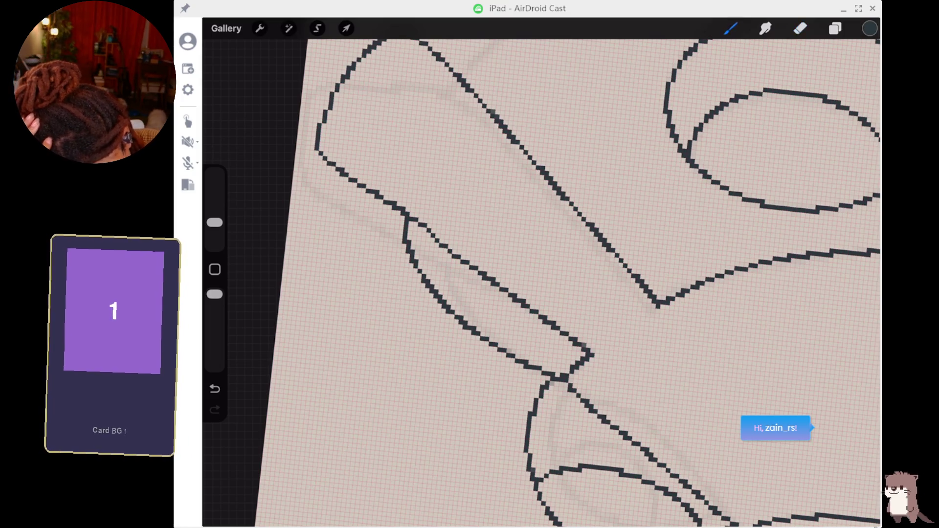
pyautogui.press('e')
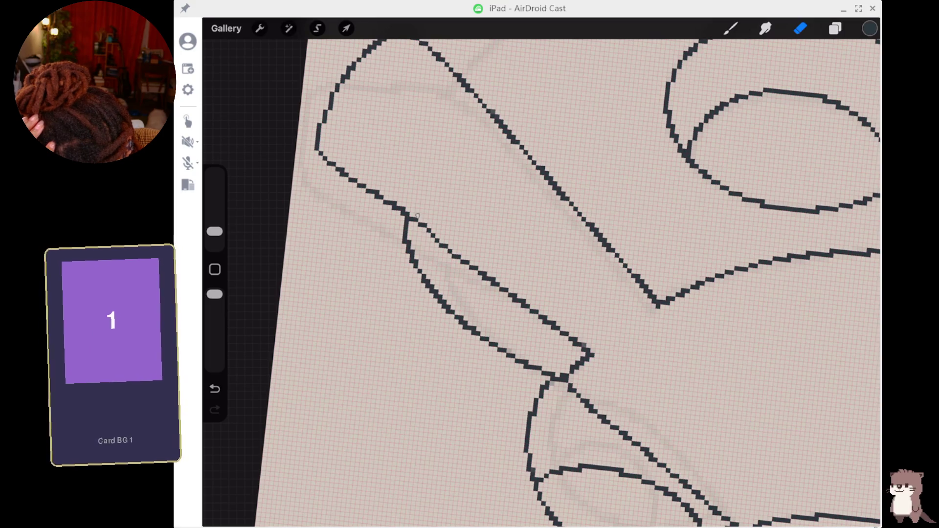
pyautogui.moveTo(413, 222); pyautogui.dragTo(482, 274)
pyautogui.press('b')
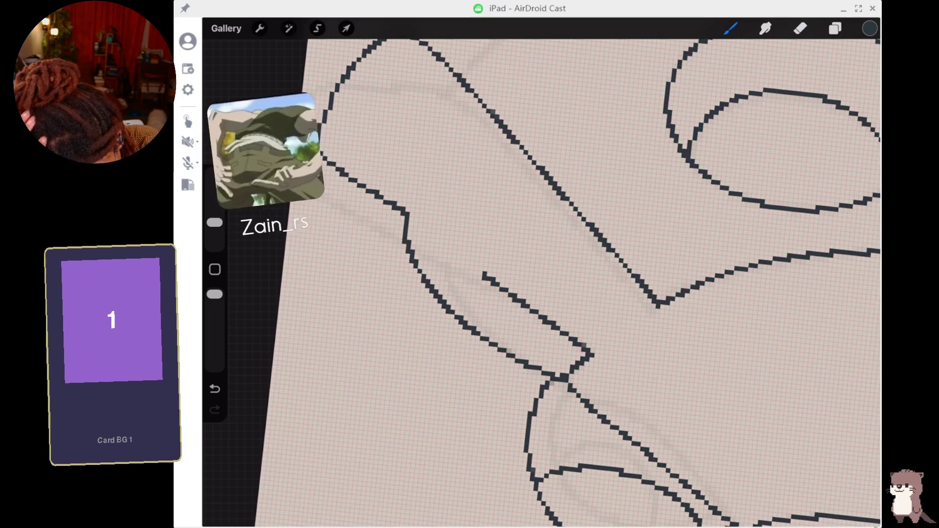
pyautogui.moveTo(422, 227); pyautogui.dragTo(466, 263)
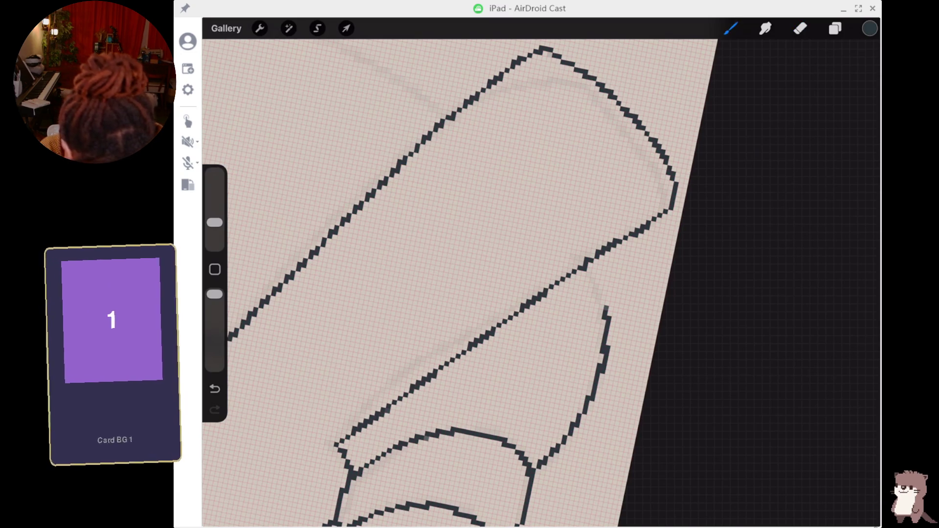
# - Place a pixel and a short stroke to join two outline segments
pyautogui.click(588, 265)
pyautogui.moveTo(600, 290); pyautogui.dragTo(606, 306)
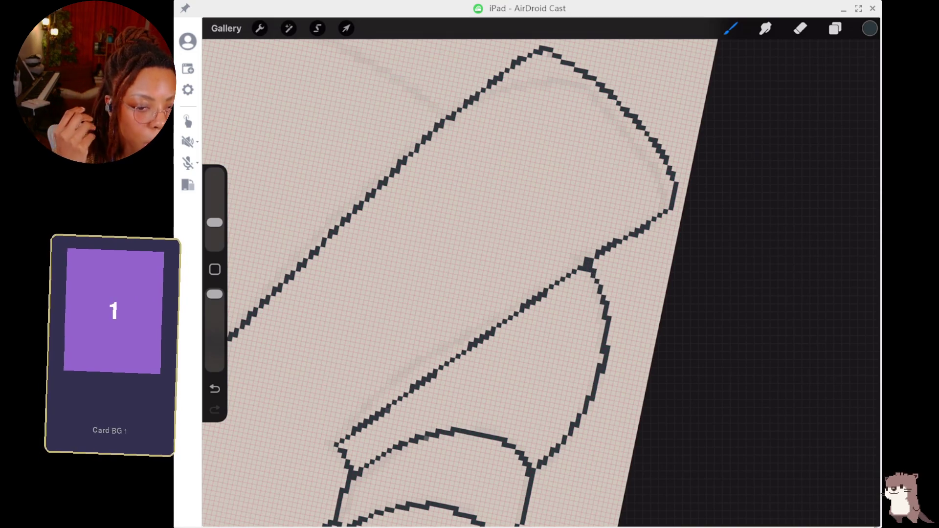
pyautogui.press('e')
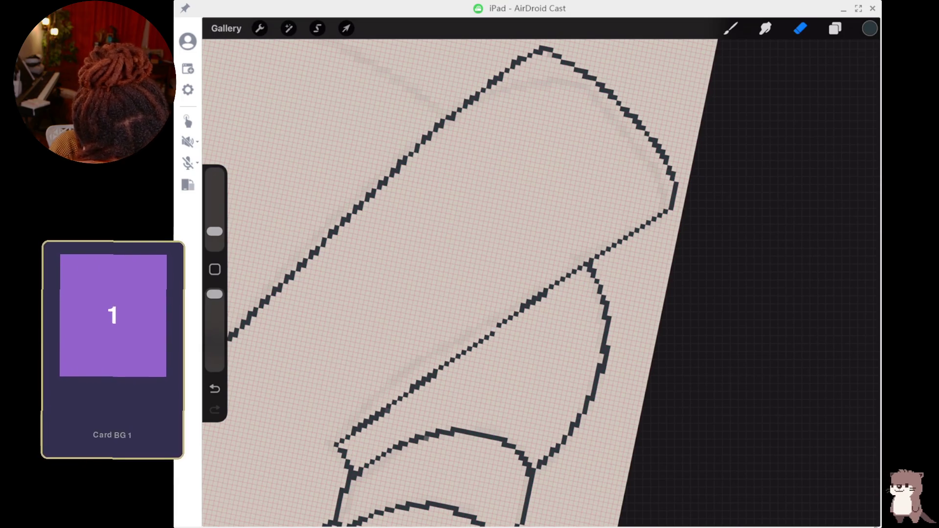
pyautogui.press('b')
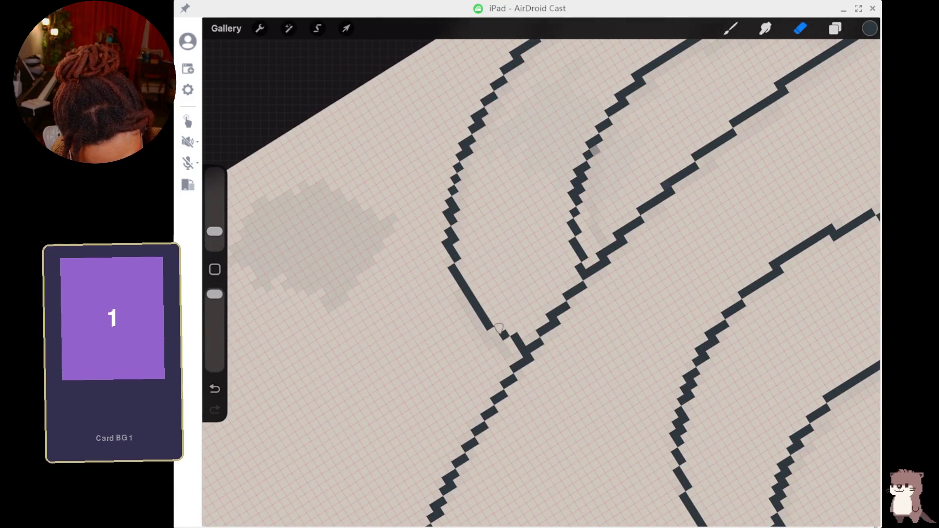
# - Extend the dark pixel line down-right to close the erased corner gap
pyautogui.click(731, 29)
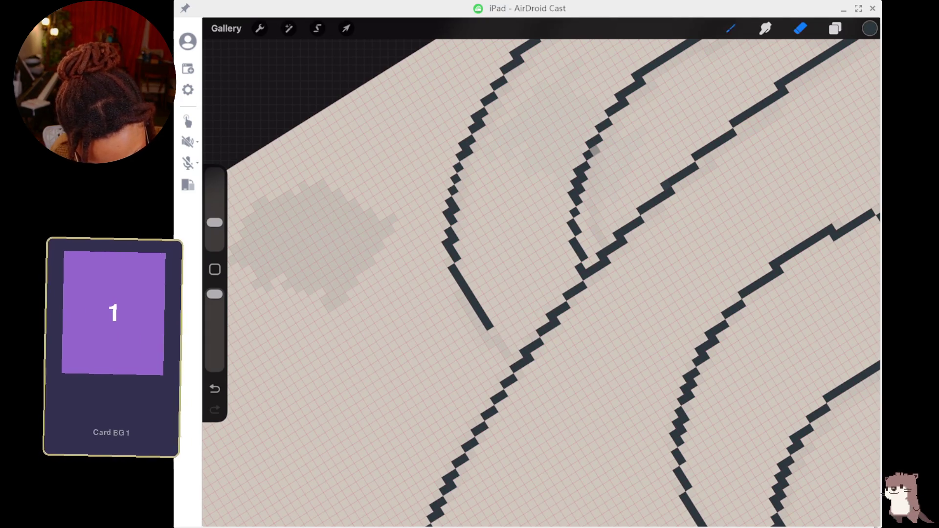
pyautogui.moveTo(489, 328); pyautogui.dragTo(510, 352)
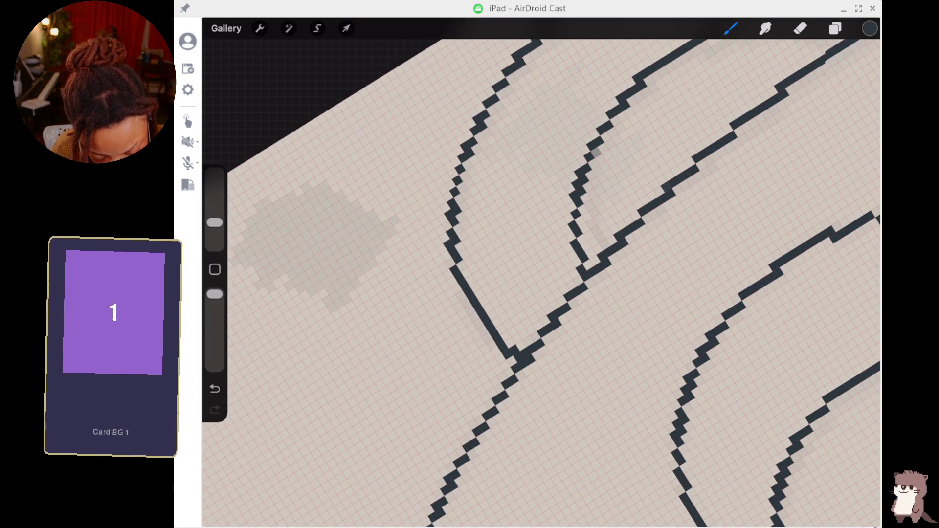
pyautogui.scroll(-5, 538, 274)
pyautogui.scroll(-3, 587, 293)
# - Zoom out until the whole fan outline, including housing, blades, rings and stem, is visible
pyautogui.scroll(-2, 586, 293)
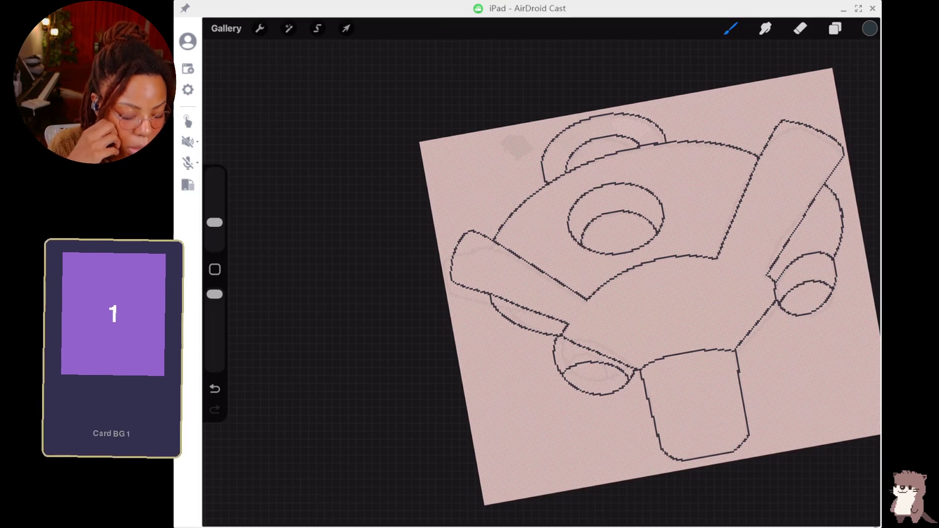
# - Hide Layer 2 and the reference photo, and move the new Layer 4 beneath Layer 3
pyautogui.click(834, 28)
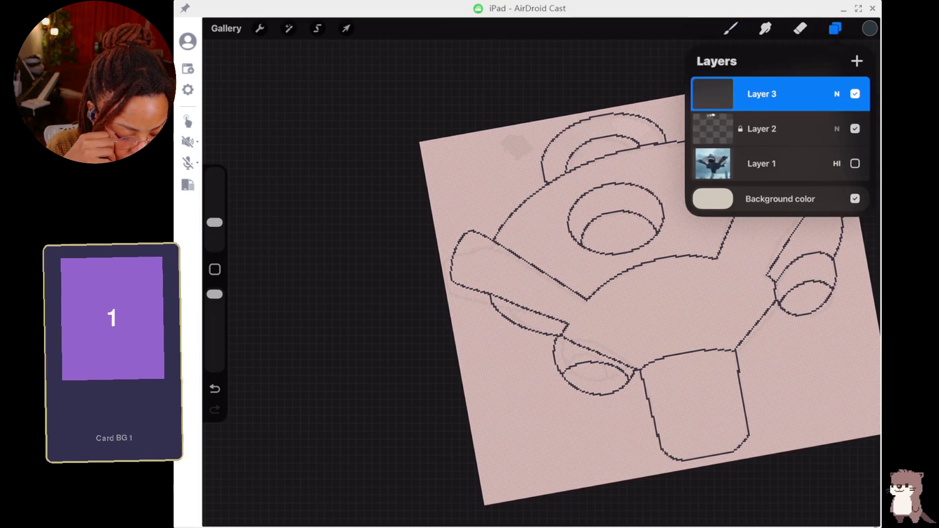
pyautogui.click(854, 129)
pyautogui.click(854, 164)
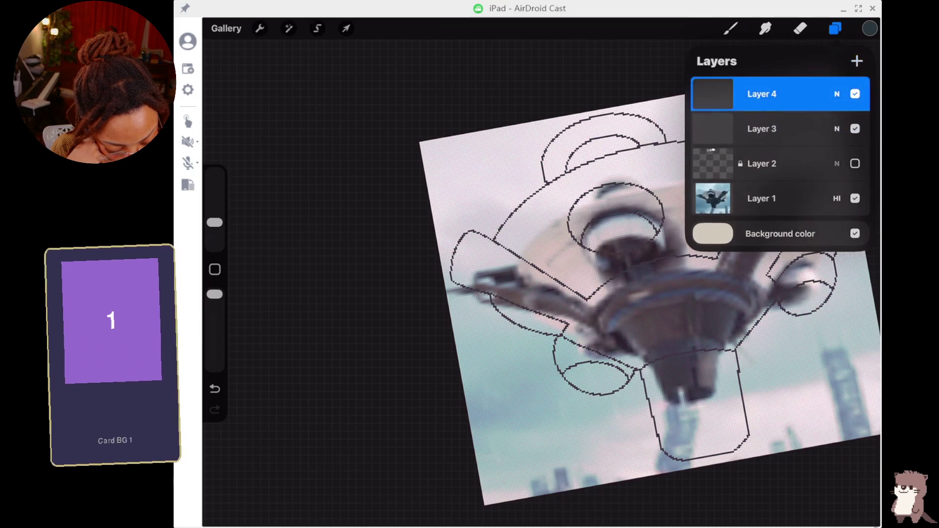
pyautogui.moveTo(761, 94); pyautogui.dragTo(761, 129)
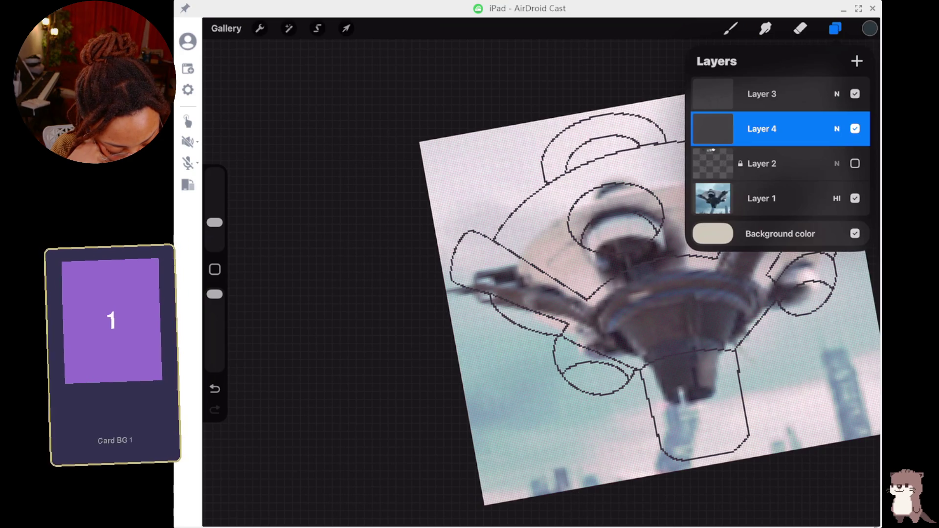
pyautogui.click(854, 198)
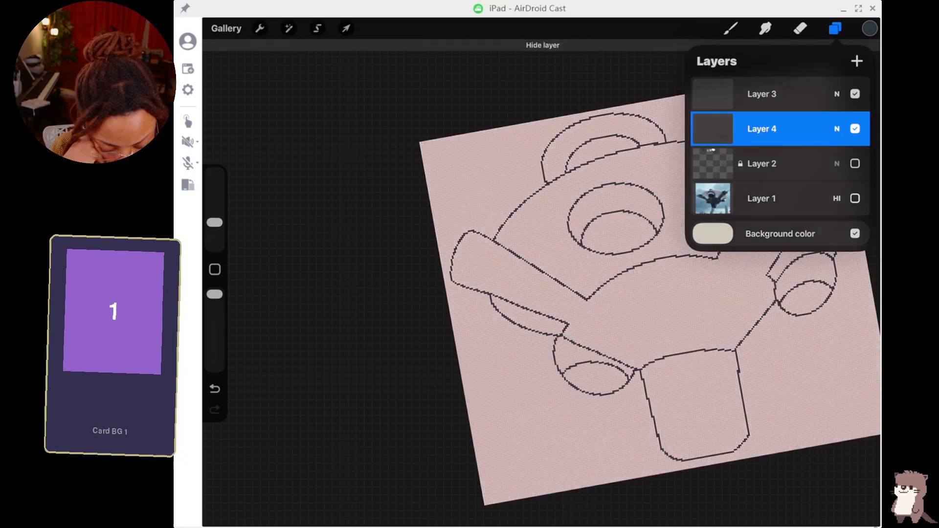
pyautogui.click(835, 28)
pyautogui.click(260, 28)
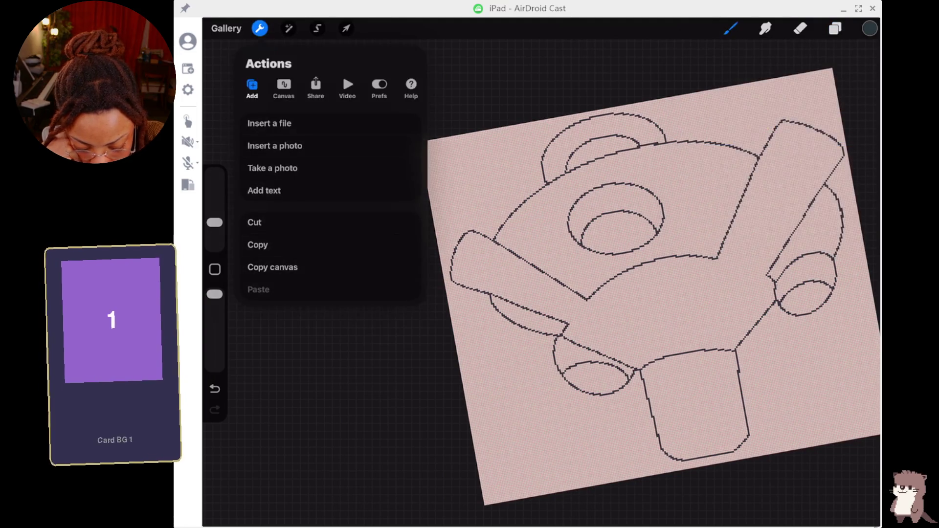
pyautogui.click(269, 123)
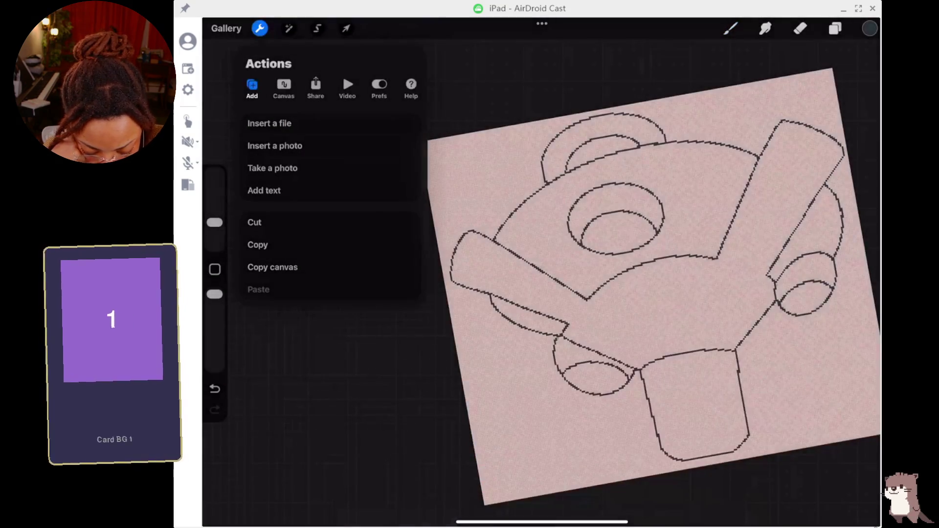
pyautogui.click(274, 146)
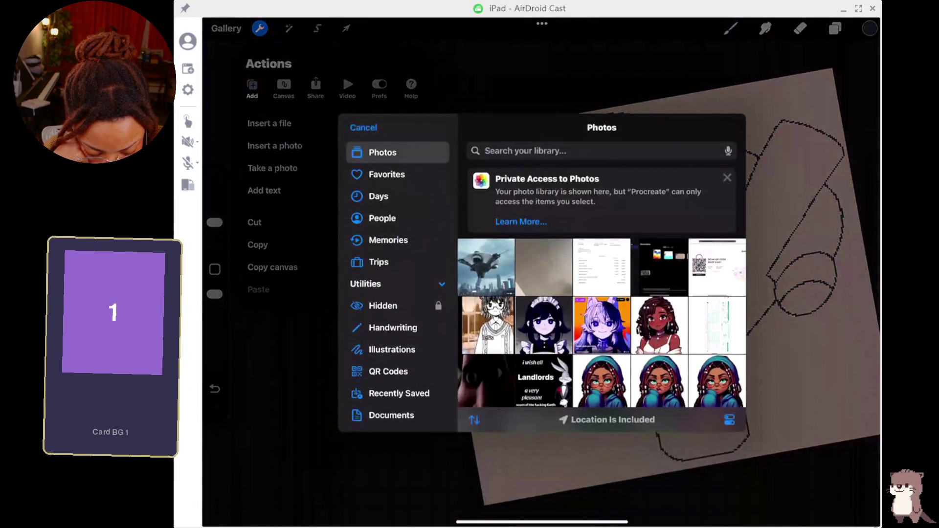
pyautogui.click(486, 267)
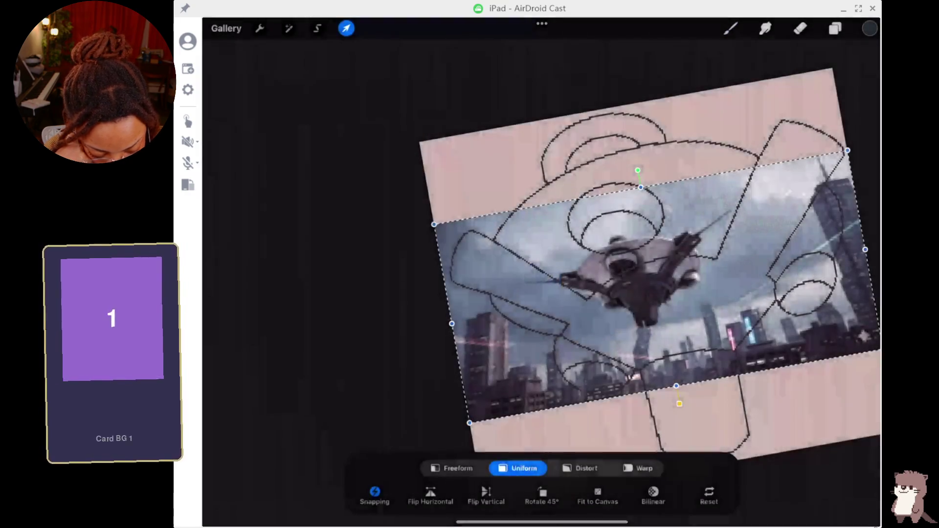
pyautogui.moveTo(847, 150); pyautogui.dragTo(571, 314)
pyautogui.moveTo(513, 354)
pyautogui.mouseDown()
pyautogui.moveTo(482, 295)
pyautogui.moveTo(486, 166)
pyautogui.mouseUp()
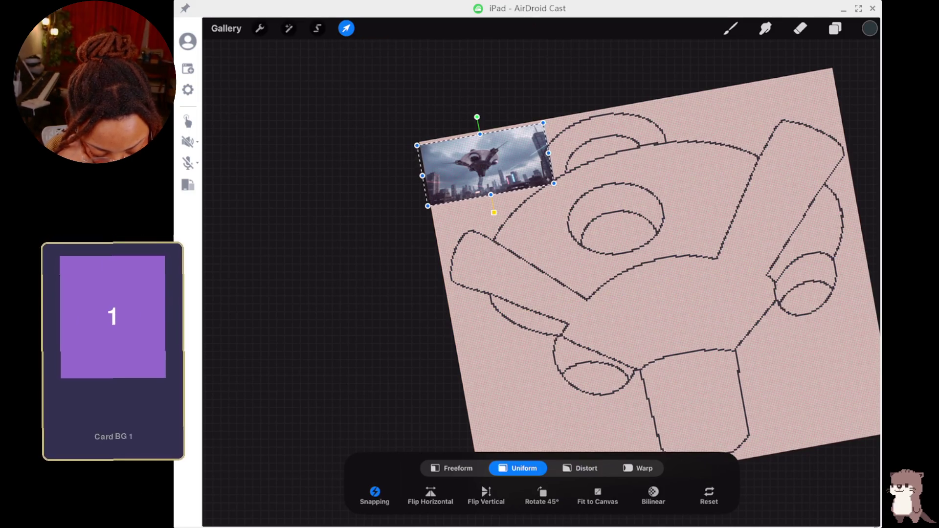
pyautogui.hotkey('ctrl', 'z')
pyautogui.hotkey('ctrl', 'z')
pyautogui.hotkey('ctrl', 'z')
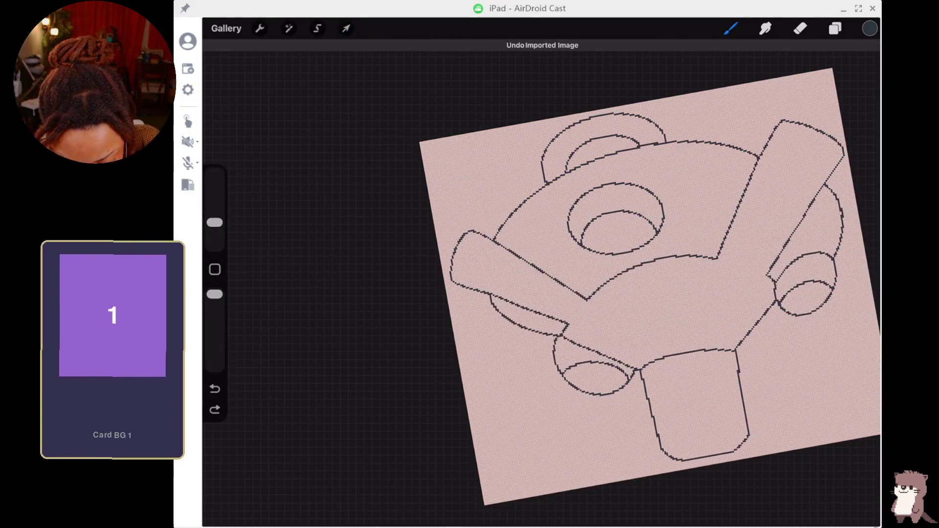
pyautogui.click(260, 28)
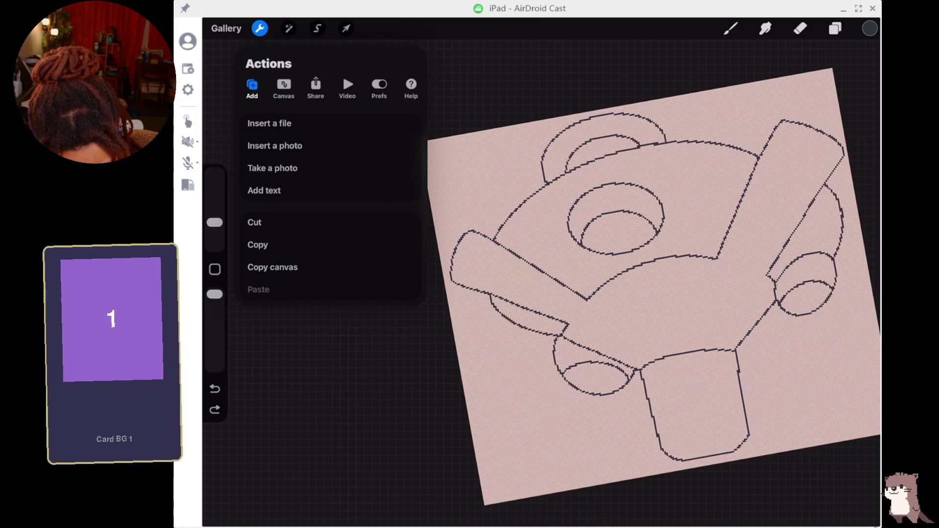
# - Turn on the floating Reference window with the drone photo, zoomed in and placed top-left
pyautogui.click(284, 88)
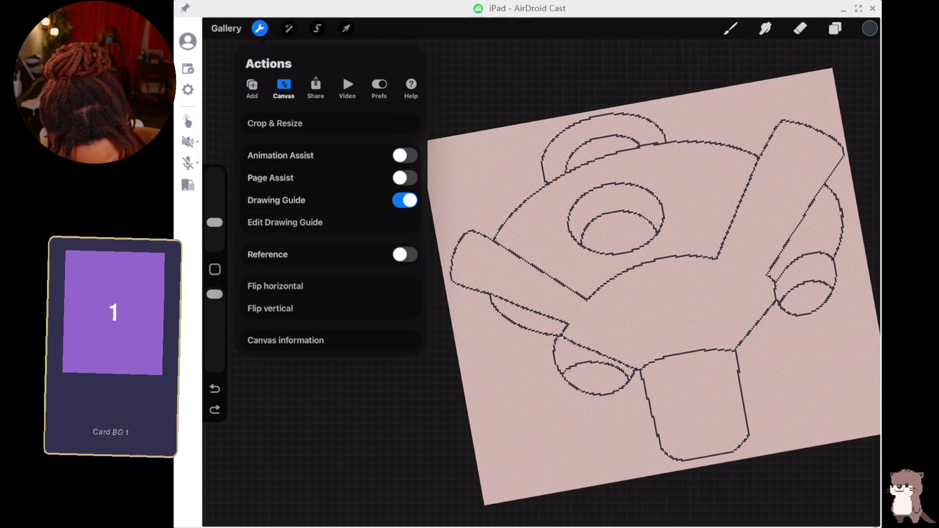
pyautogui.click(405, 255)
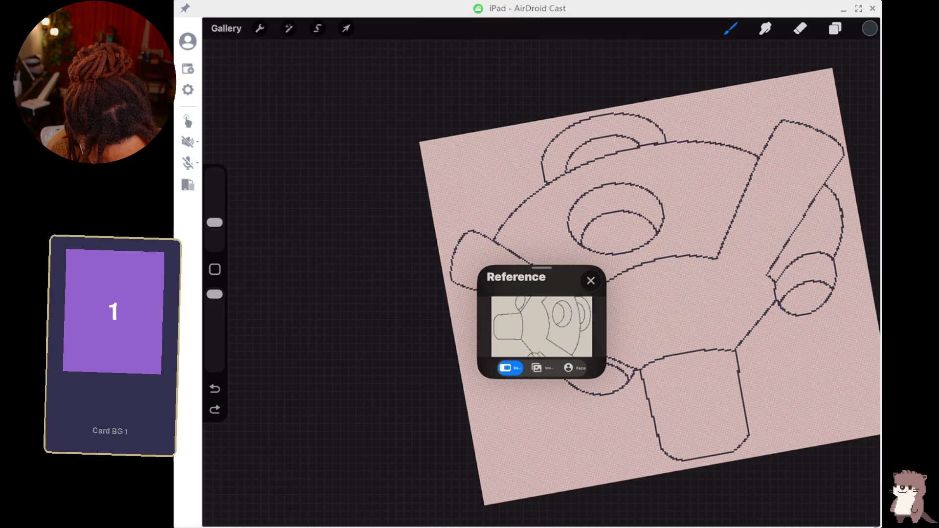
pyautogui.click(541, 367)
pyautogui.click(542, 321)
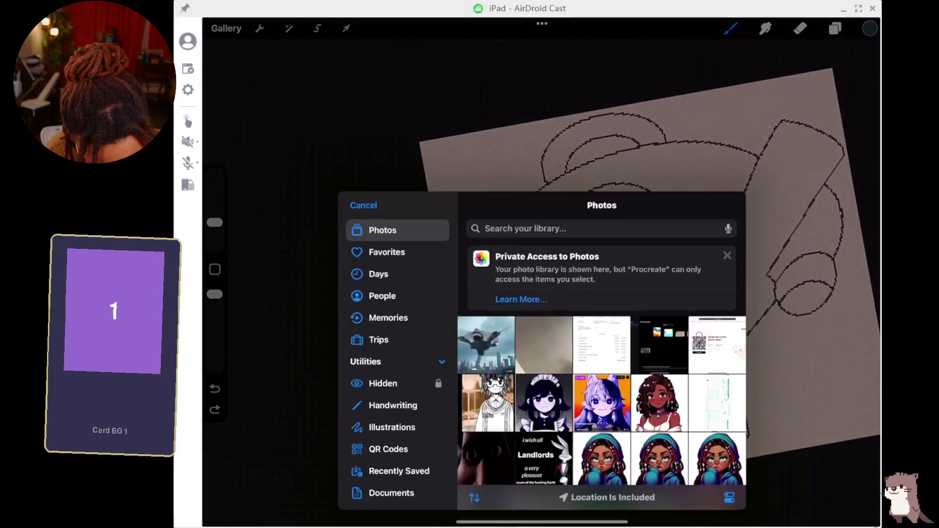
pyautogui.click(486, 344)
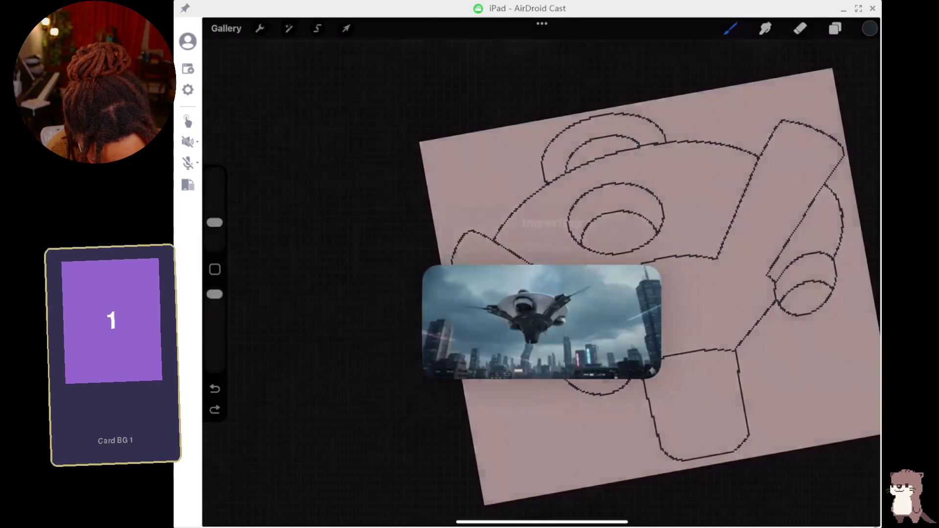
pyautogui.scroll(3, 541, 322)
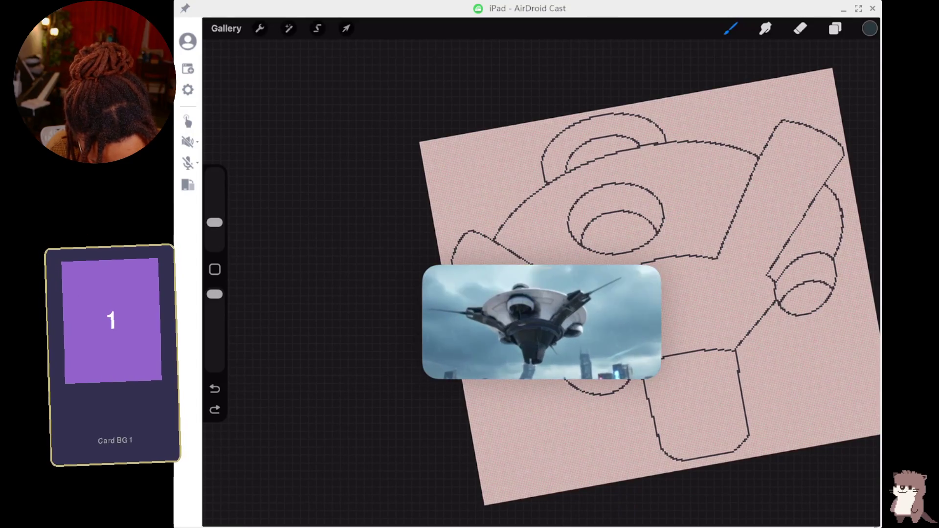
pyautogui.moveTo(541, 321)
pyautogui.mouseDown()
pyautogui.moveTo(409, 213)
pyautogui.moveTo(353, 132)
pyautogui.mouseUp()
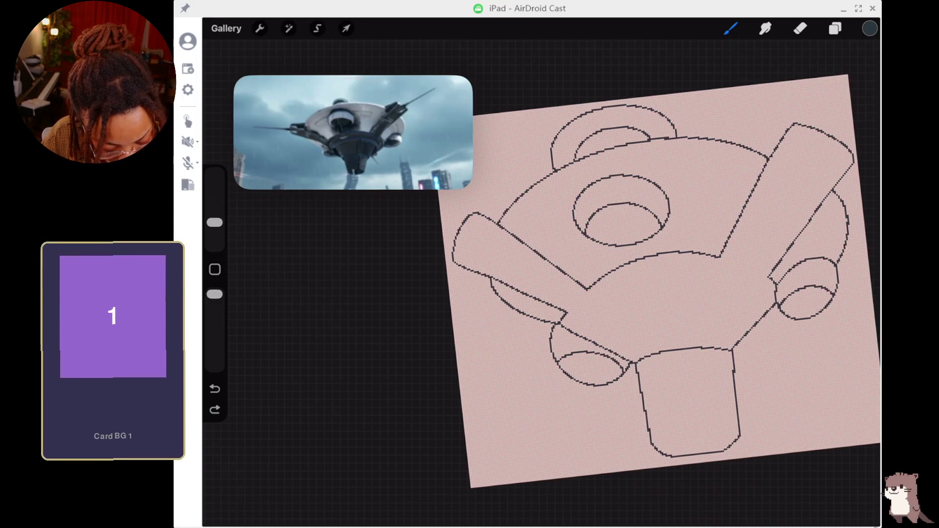
pyautogui.click(835, 28)
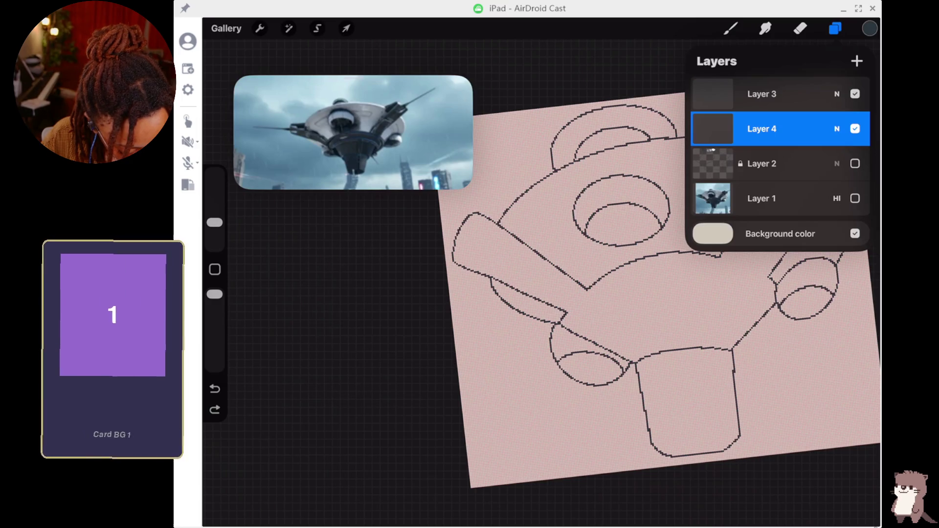
# - Make Layer 4 visible again and select Layer 3 for editing
pyautogui.click(783, 163)
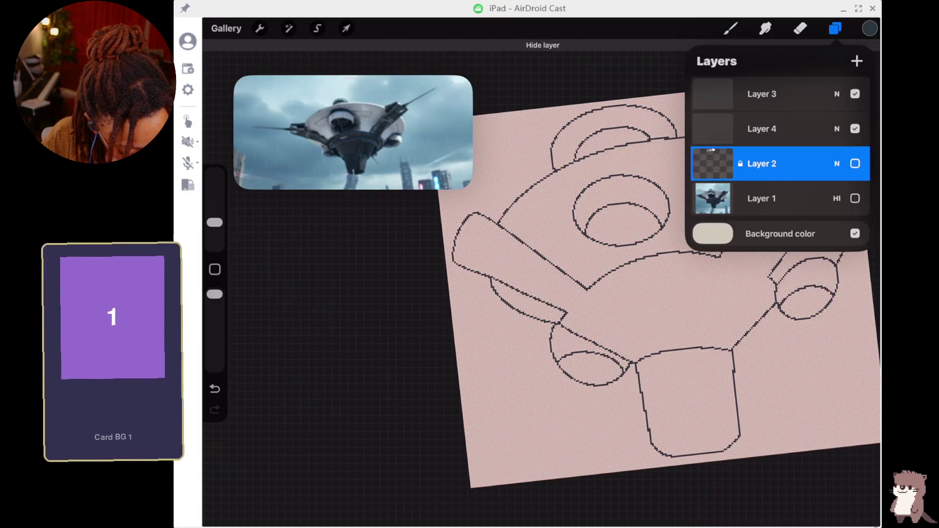
pyautogui.click(782, 128)
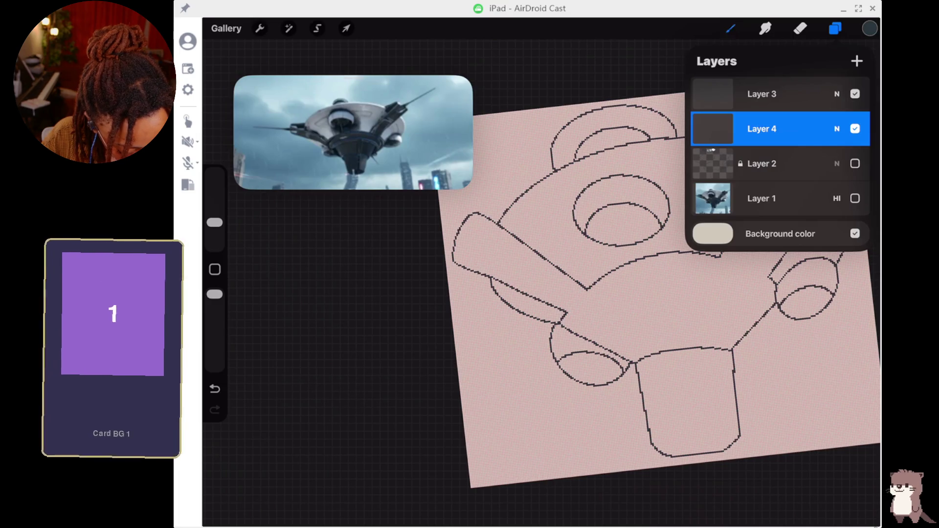
pyautogui.click(800, 28)
pyautogui.click(800, 29)
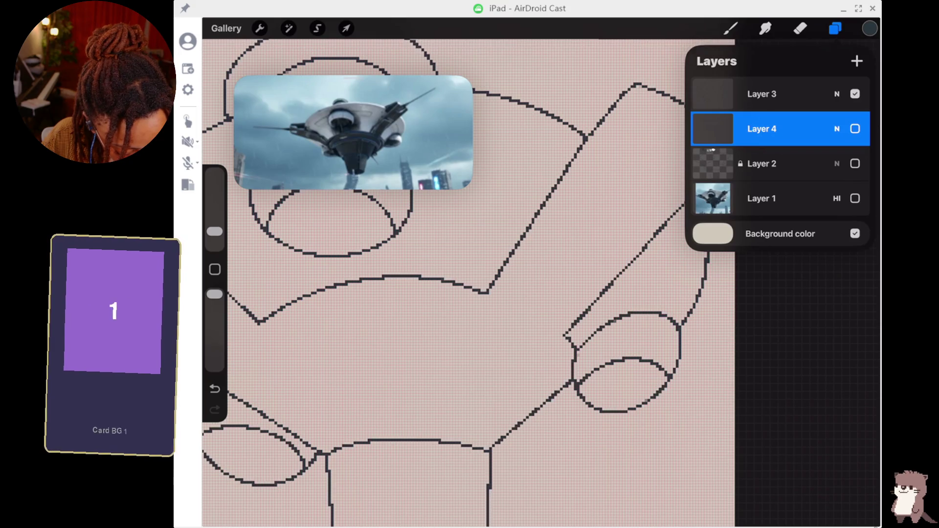
pyautogui.click(854, 128)
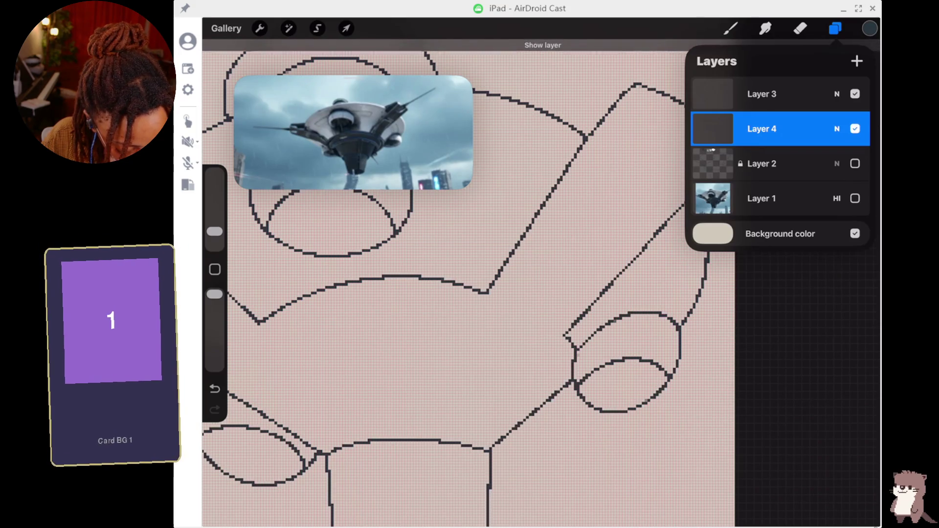
pyautogui.click(761, 93)
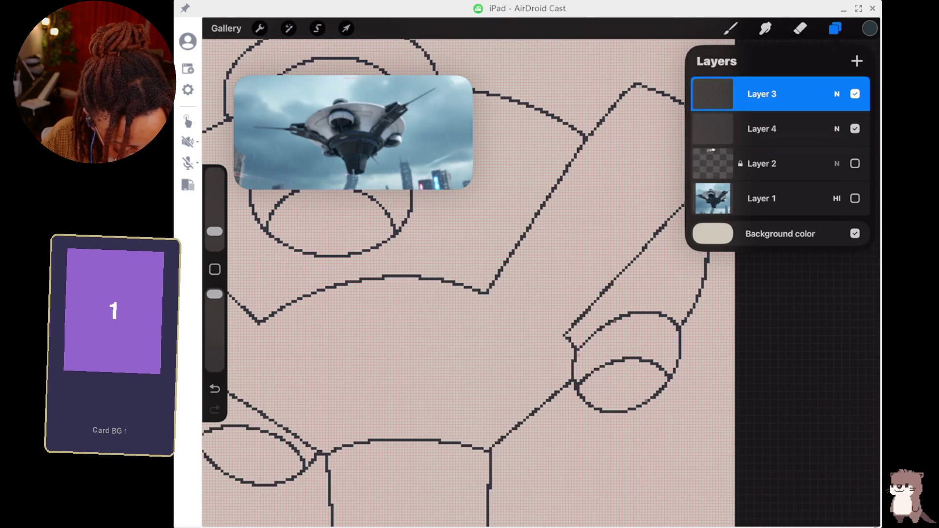
# - Erase the junction pixels and the top of the old curved body outline
pyautogui.click(800, 28)
pyautogui.click(800, 28)
pyautogui.click(690, 206)
pyautogui.moveTo(705, 238); pyautogui.dragTo(702, 274)
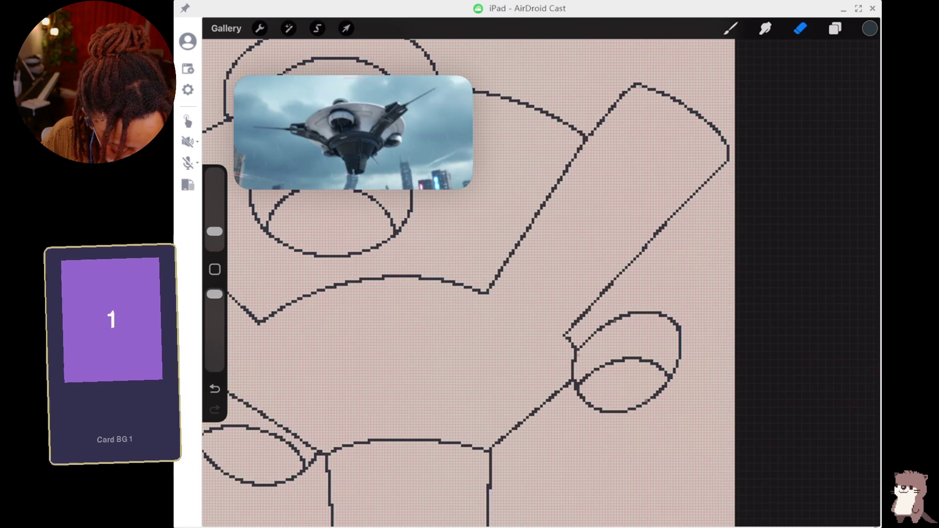
# - Redraw the body outline as a clean arc from the blade junction, undoing two failed attempts
pyautogui.press('b')
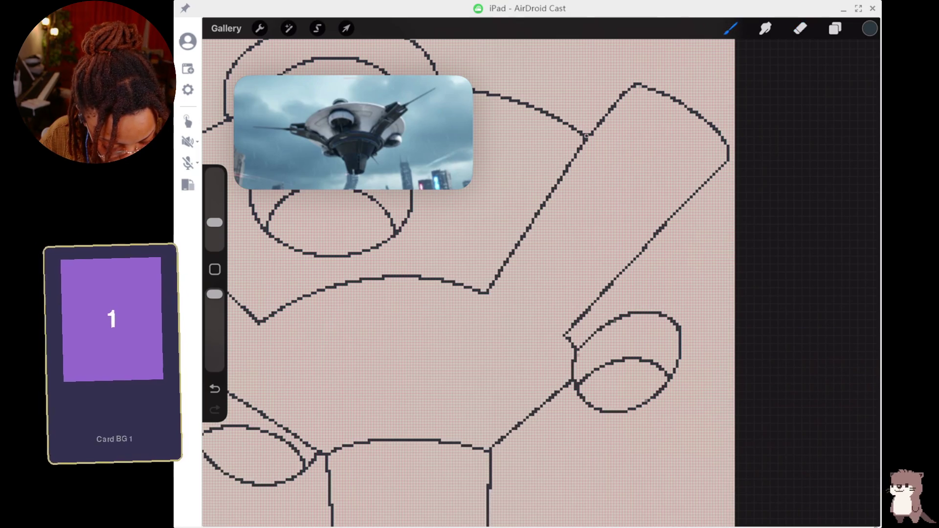
pyautogui.moveTo(588, 137); pyautogui.dragTo(620, 189)
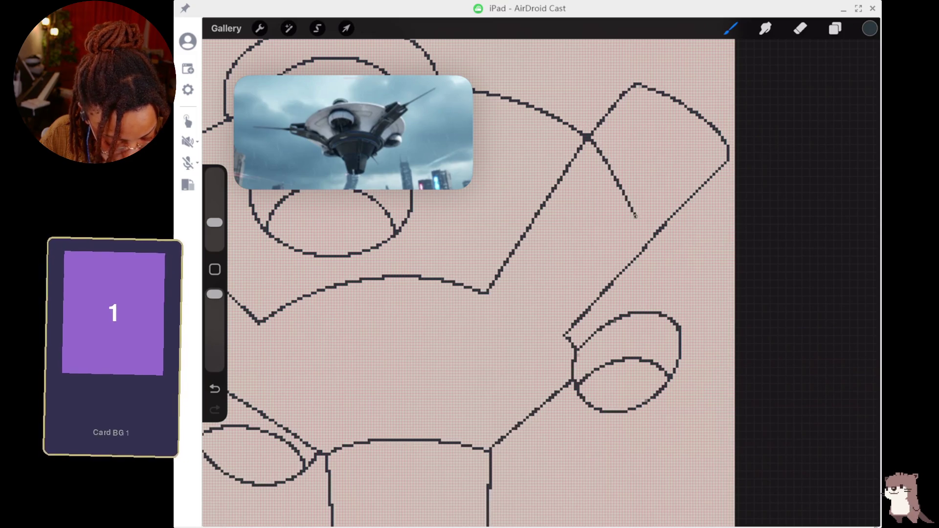
pyautogui.hotkey('ctrl', 'z')
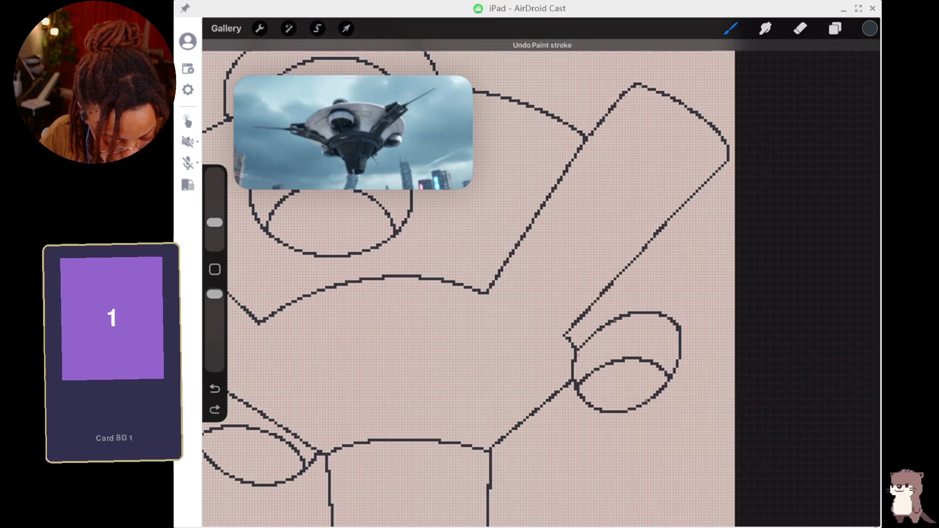
pyautogui.moveTo(604, 151); pyautogui.dragTo(657, 311)
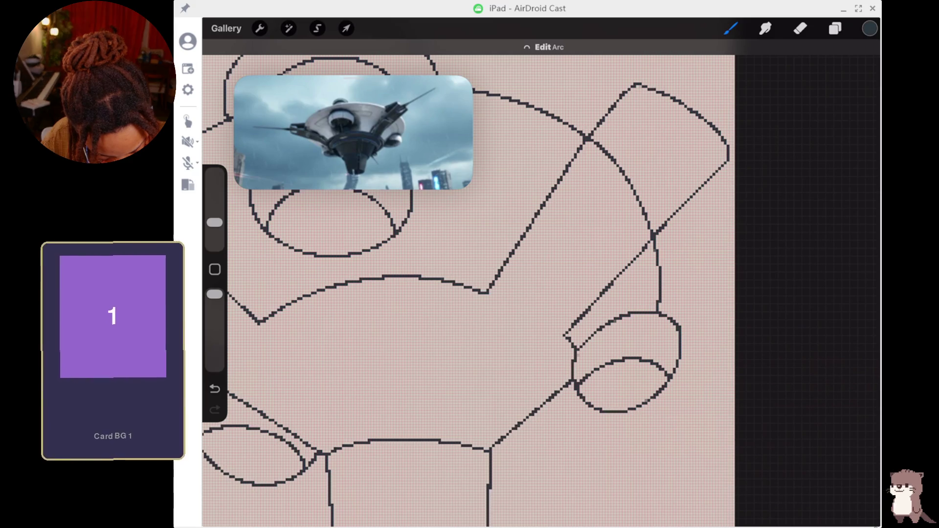
pyautogui.hotkey('ctrl', 'z')
pyautogui.hotkey('ctrl', 'z')
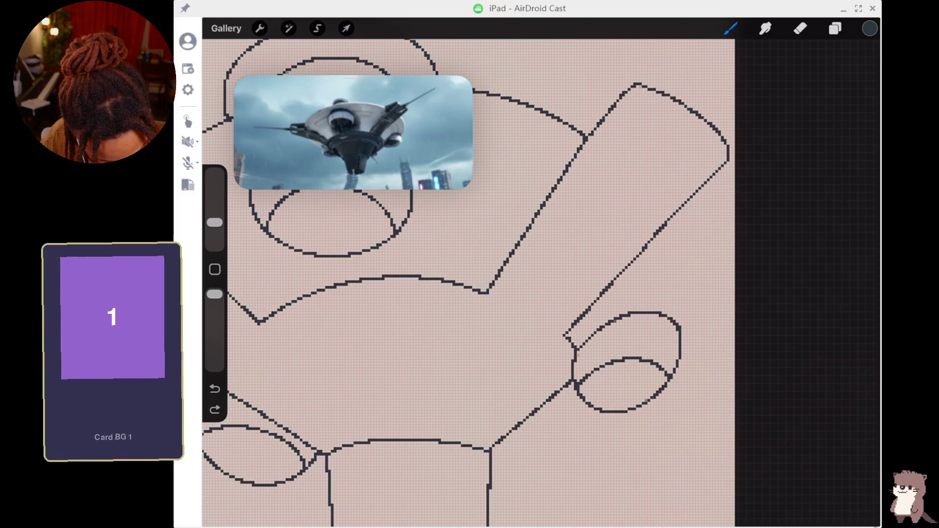
pyautogui.moveTo(651, 247); pyautogui.dragTo(646, 310)
pyautogui.moveTo(605, 159); pyautogui.dragTo(649, 239)
pyautogui.moveTo(586, 139); pyautogui.dragTo(649, 239)
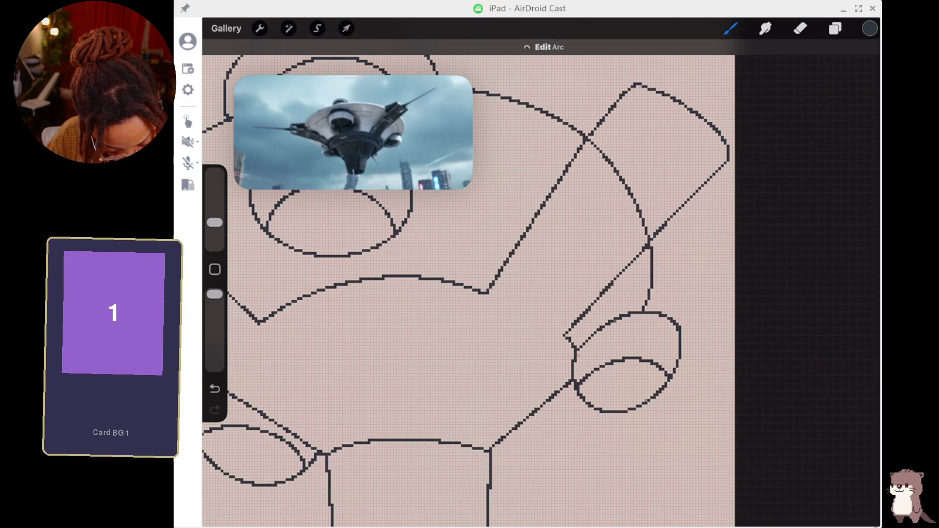
pyautogui.click(800, 28)
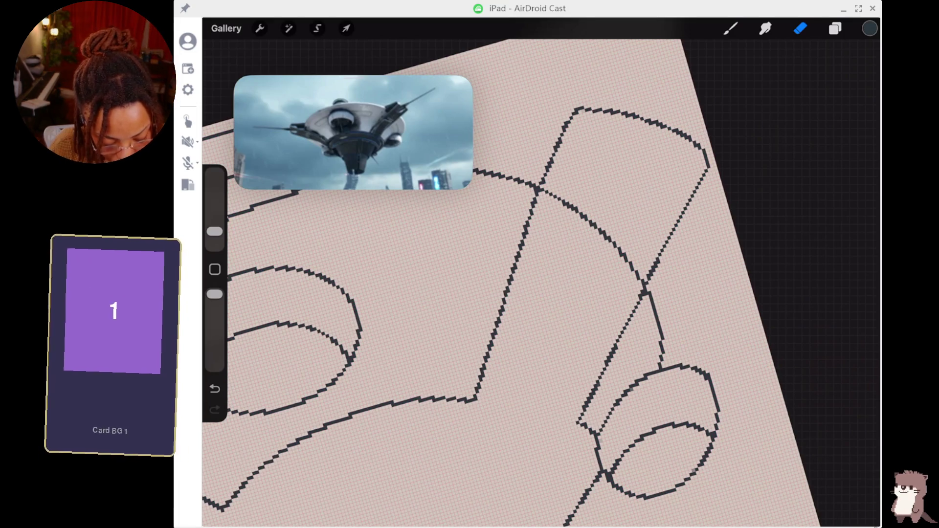
# - Erase stray pixel dots along the new arc and diagonal line using a smaller eraser
pyautogui.scroll(5, 543, 186)
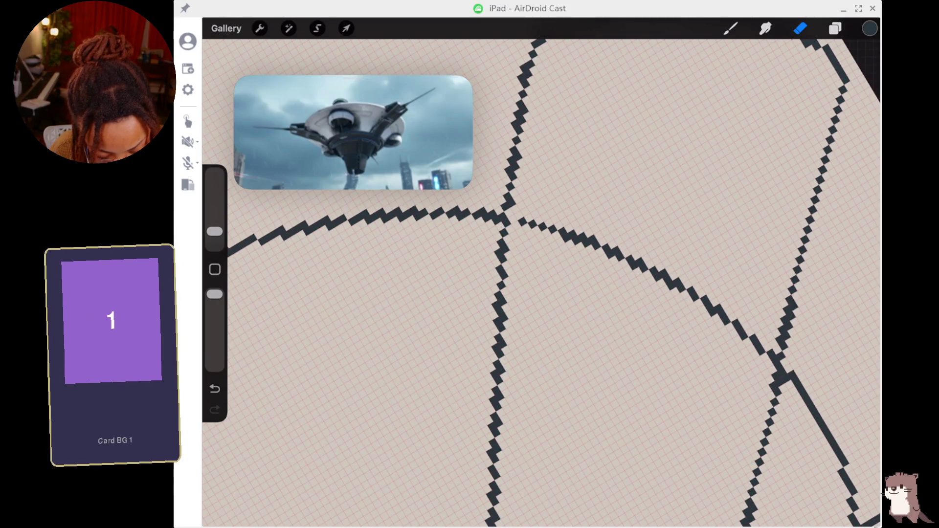
pyautogui.moveTo(520, 221)
pyautogui.mouseDown()
pyautogui.moveTo(654, 258)
pyautogui.moveTo(754, 350)
pyautogui.mouseUp()
pyautogui.moveTo(215, 231); pyautogui.dragTo(214, 239)
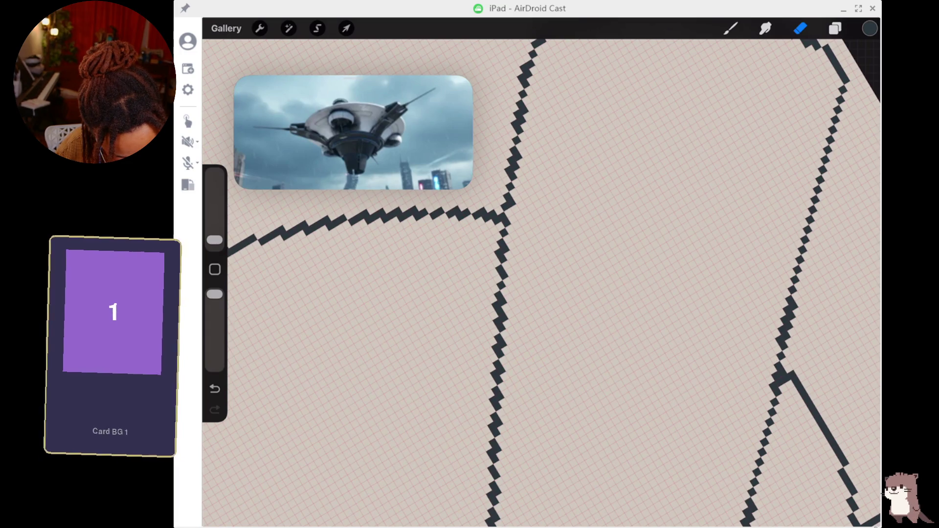
pyautogui.click(796, 377)
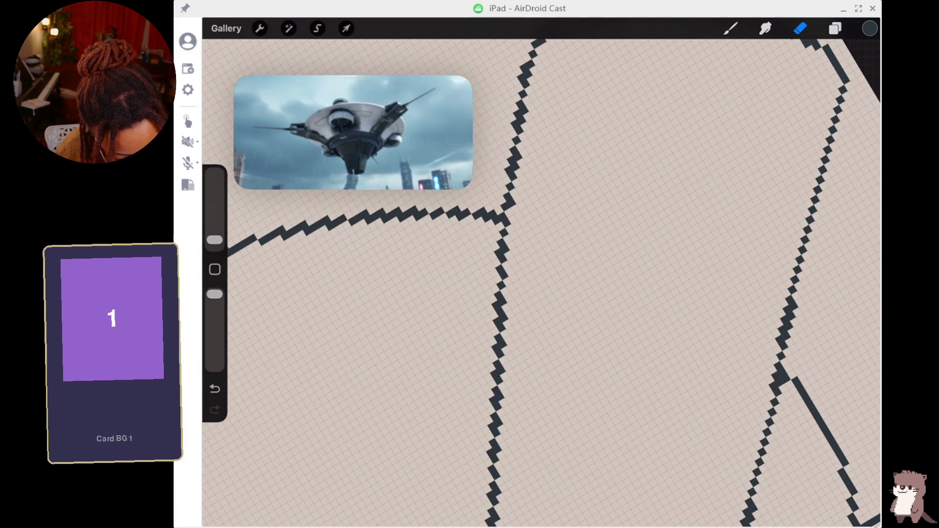
pyautogui.click(730, 28)
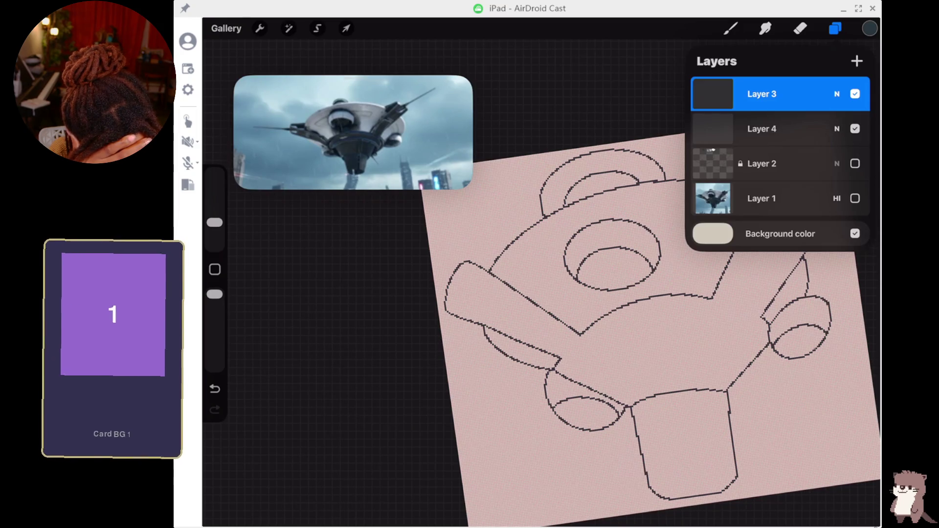
# - Lock Layer 3 against edits, then reselect Layer 4
pyautogui.click(761, 129)
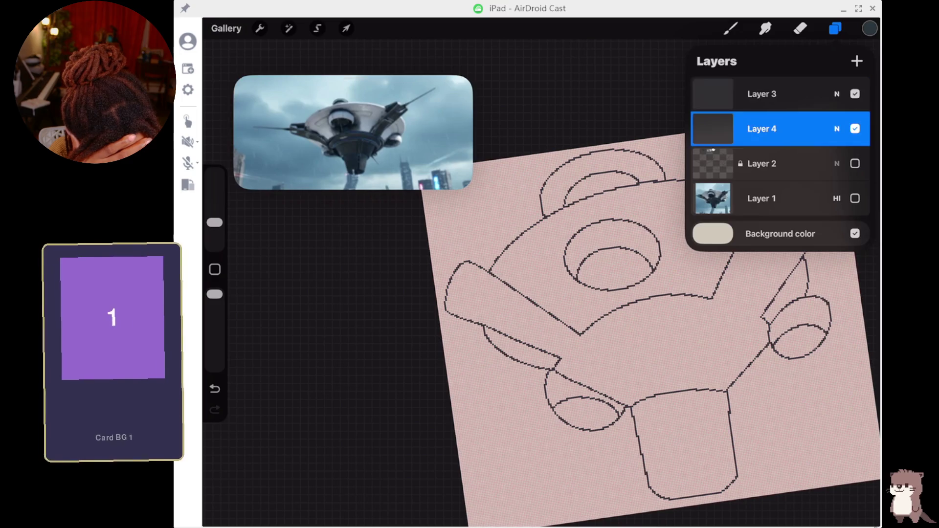
pyautogui.click(762, 94)
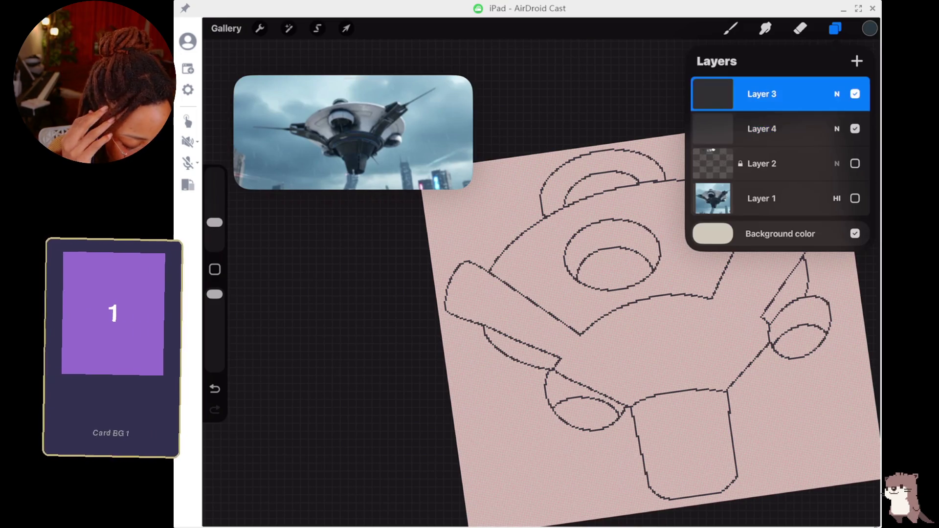
pyautogui.moveTo(782, 94); pyautogui.dragTo(755, 94)
pyautogui.click(765, 93)
pyautogui.click(761, 128)
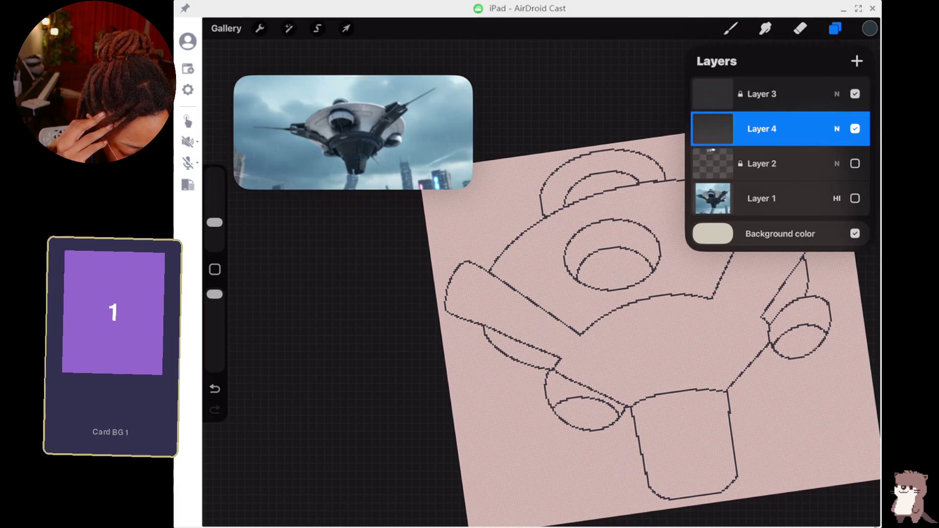
# - Select Layer 2 and show its faint content, cancelling an accidental confirmation prompt
pyautogui.click(854, 163)
pyautogui.click(854, 163)
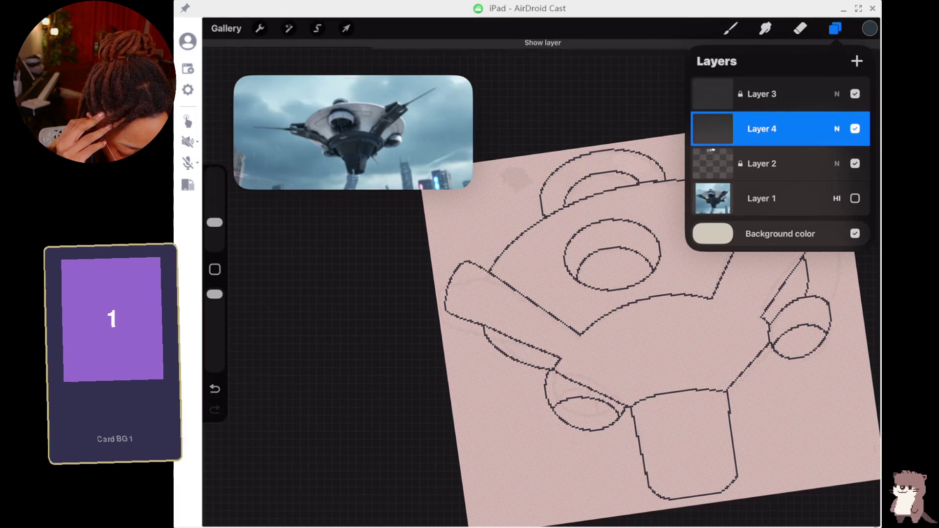
pyautogui.moveTo(807, 163); pyautogui.dragTo(733, 163)
pyautogui.click(848, 161)
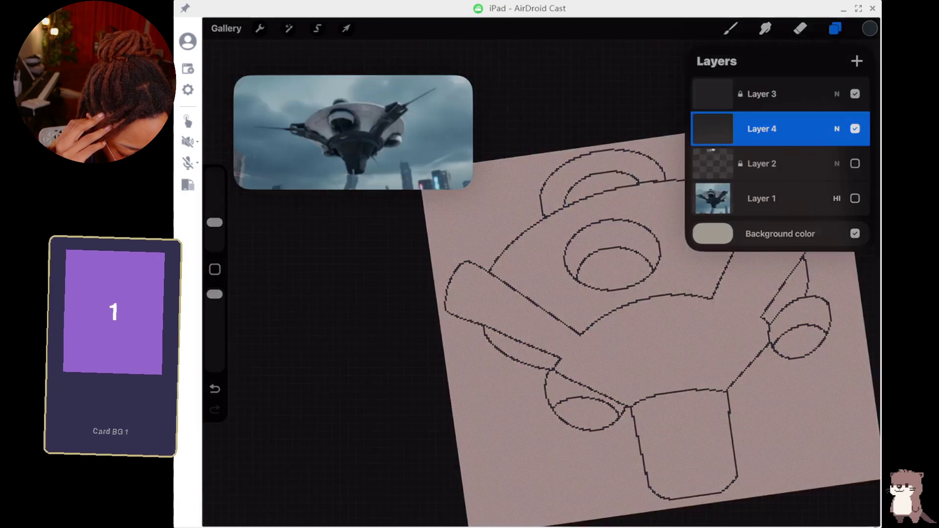
pyautogui.click(542, 299)
pyautogui.click(763, 163)
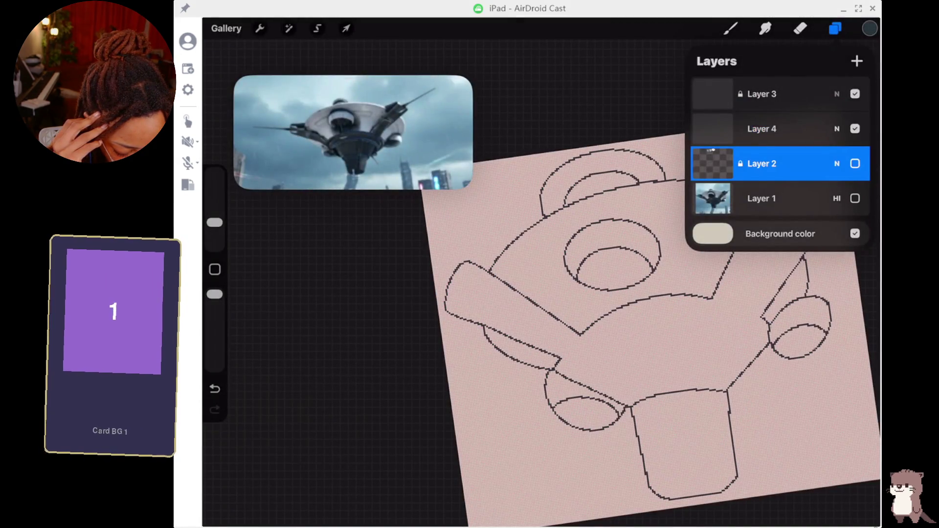
pyautogui.click(855, 163)
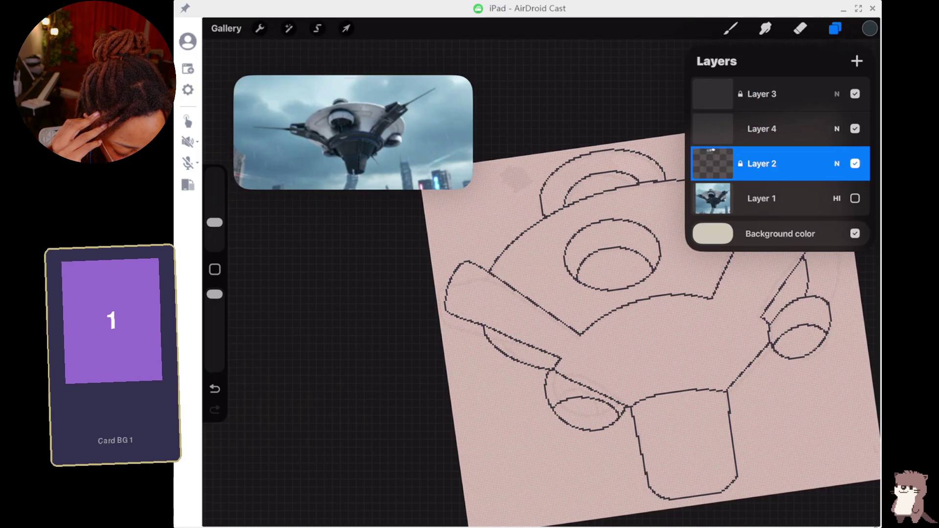
# - Unlock Layer 2
pyautogui.click(713, 163)
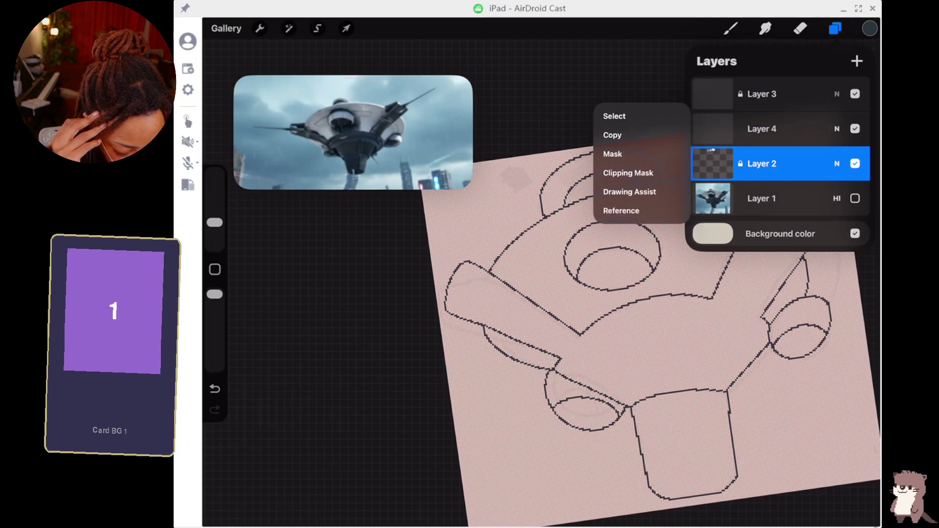
pyautogui.moveTo(807, 163); pyautogui.dragTo(733, 164)
pyautogui.click(754, 164)
pyautogui.click(712, 164)
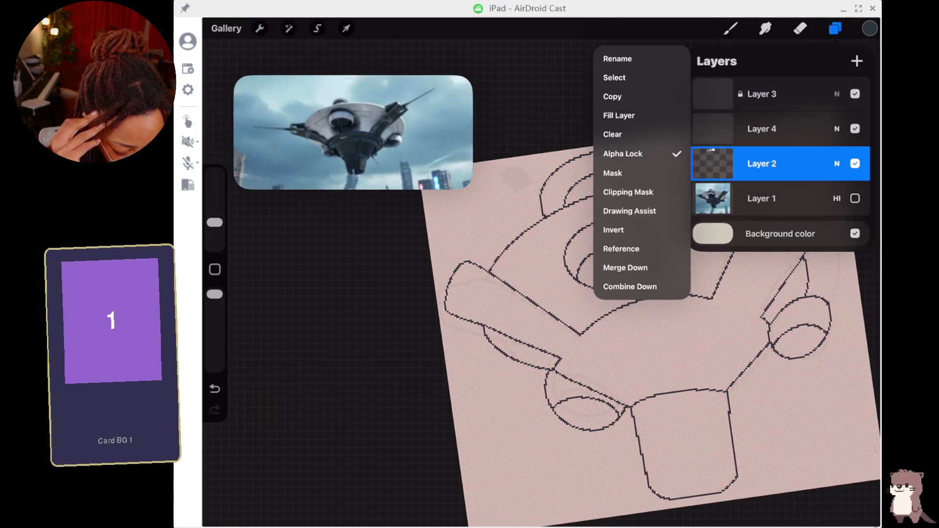
pyautogui.click(836, 164)
# - Raise Layer 2's opacity from 7% to full, sample the dark colour, and reselect Layer 4
pyautogui.click(837, 162)
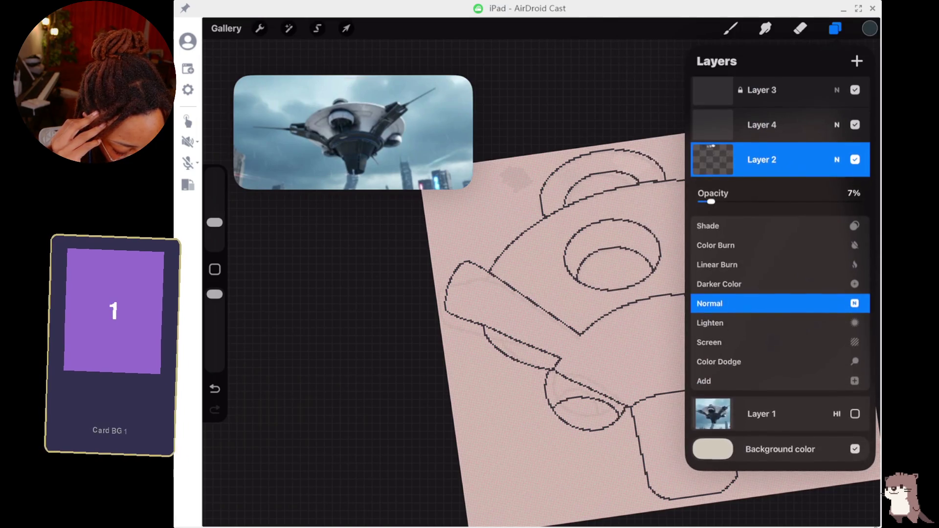
pyautogui.moveTo(711, 201); pyautogui.dragTo(860, 202)
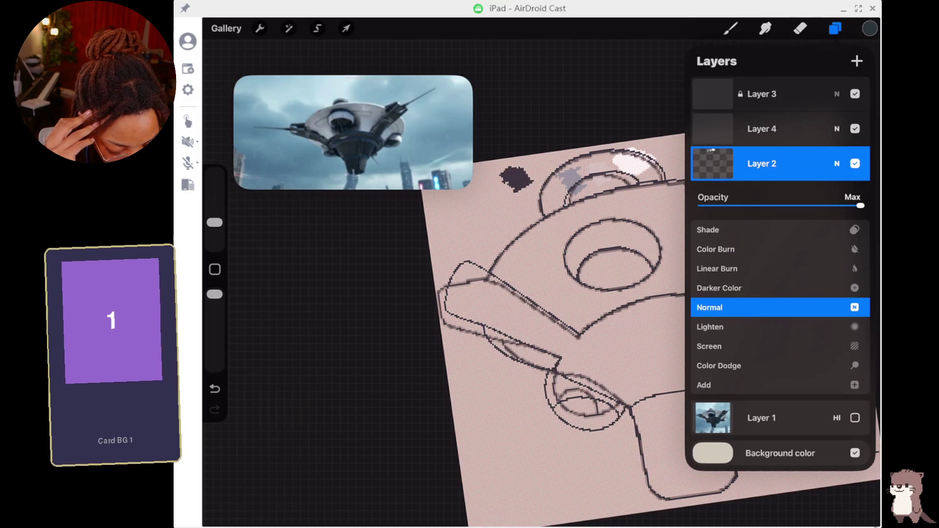
pyautogui.click(836, 163)
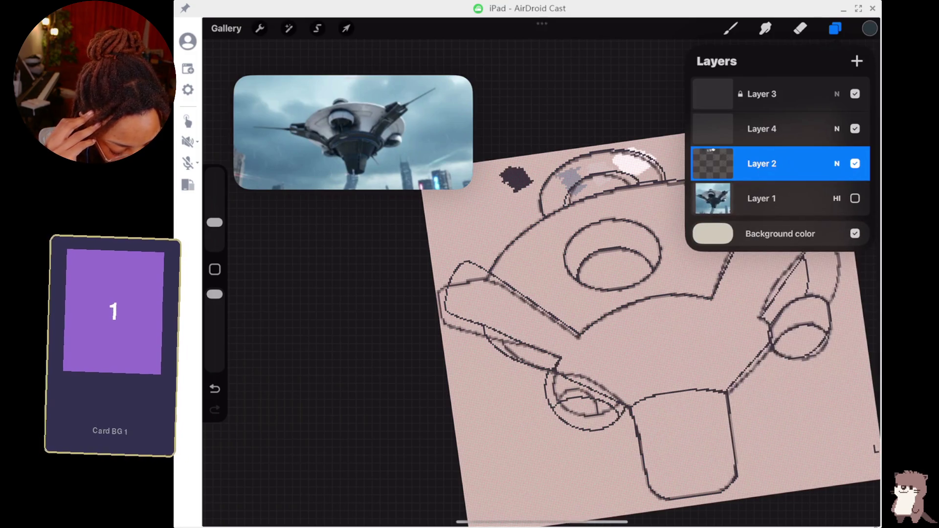
pyautogui.click(513, 156)
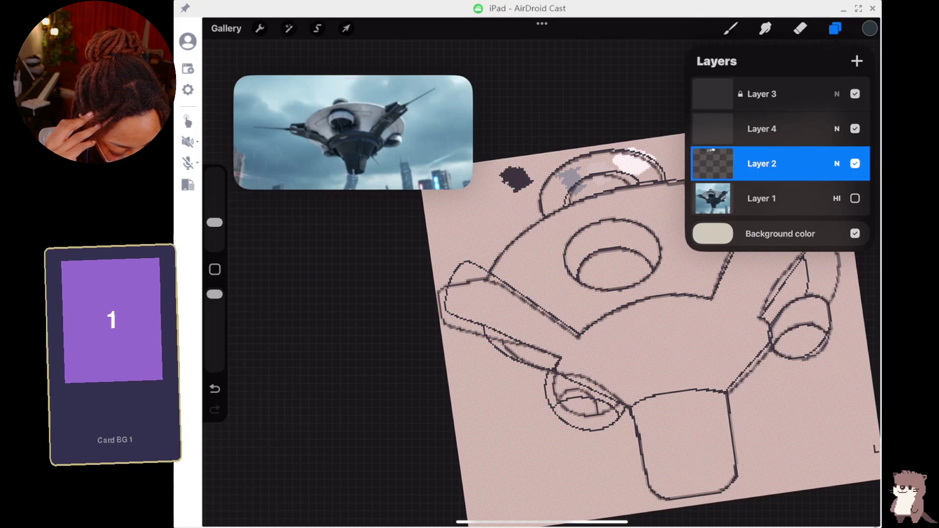
pyautogui.click(761, 129)
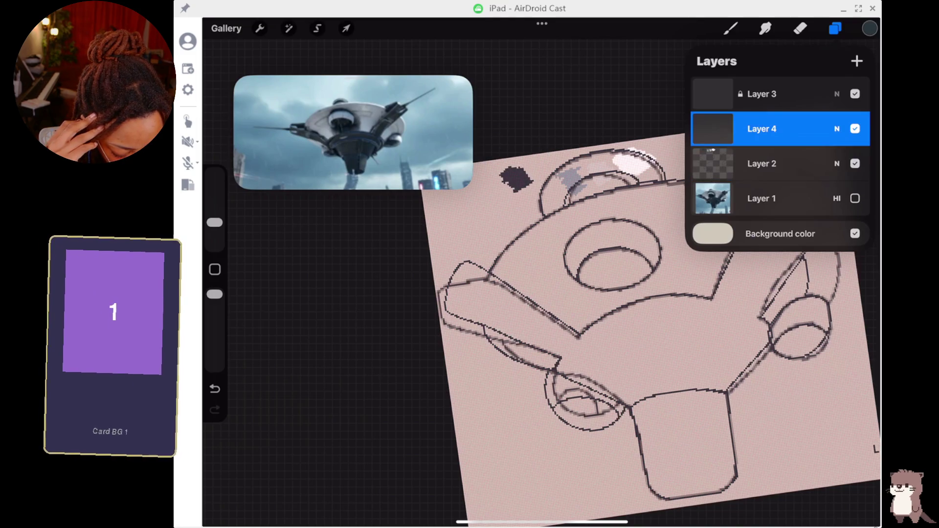
# - Paint dark, grey, light and white swatches sampled from the dome in a top-left row
pyautogui.moveTo(442, 221)
pyautogui.mouseDown()
pyautogui.moveTo(438, 210)
pyautogui.moveTo(443, 220)
pyautogui.mouseUp()
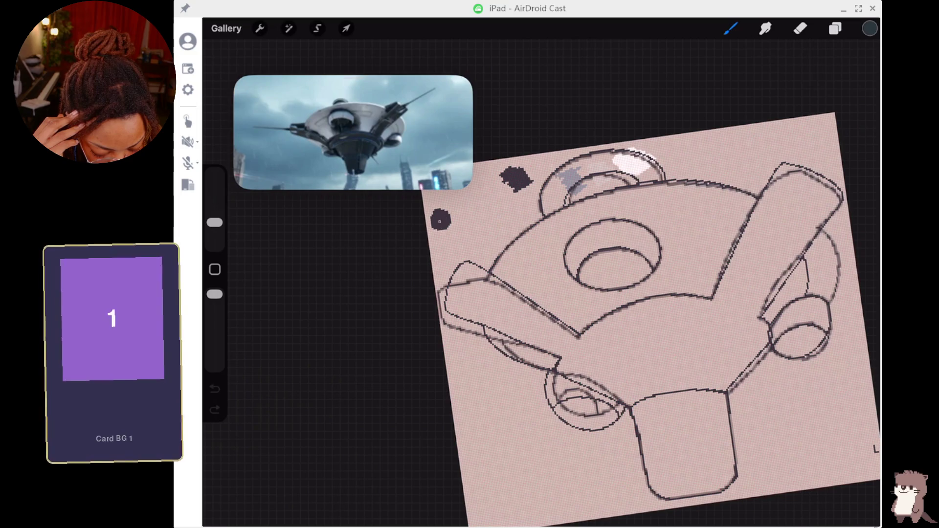
pyautogui.click(570, 157)
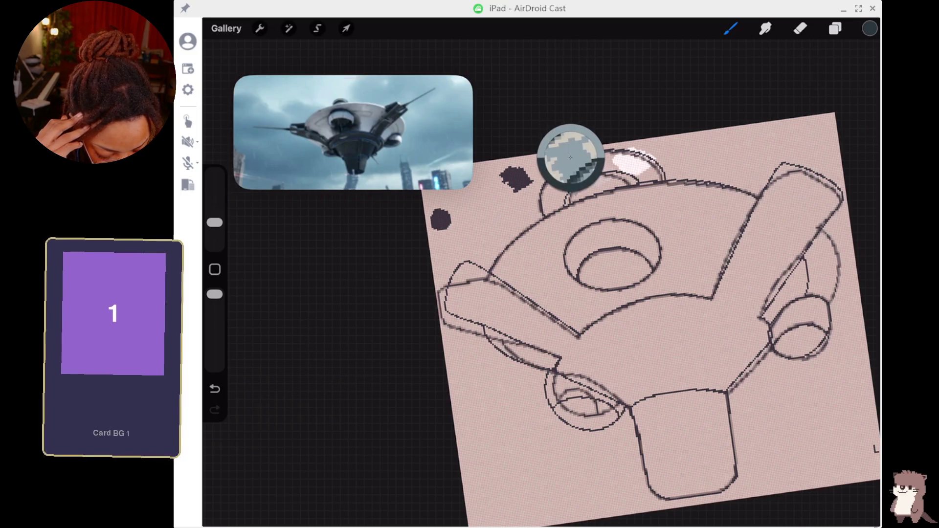
pyautogui.moveTo(457, 207); pyautogui.dragTo(466, 218)
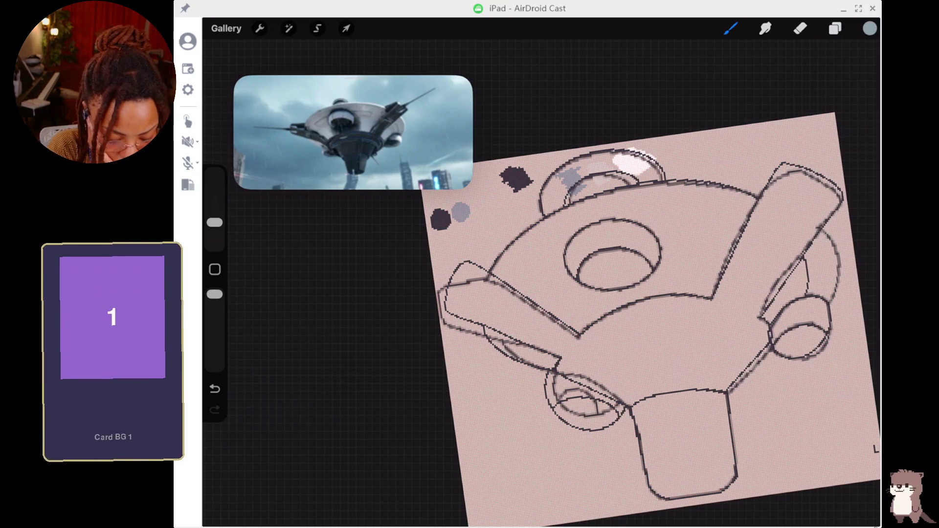
pyautogui.click(628, 159)
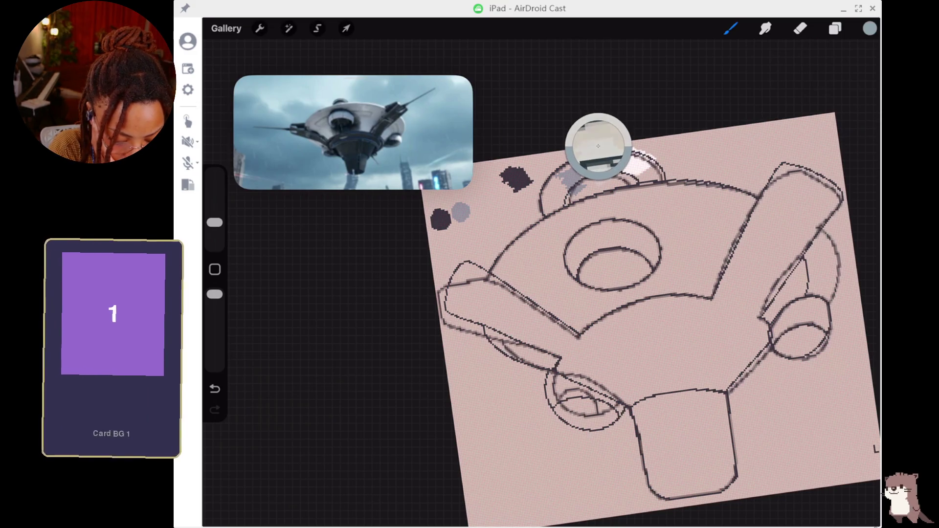
pyautogui.moveTo(477, 205); pyautogui.dragTo(486, 200)
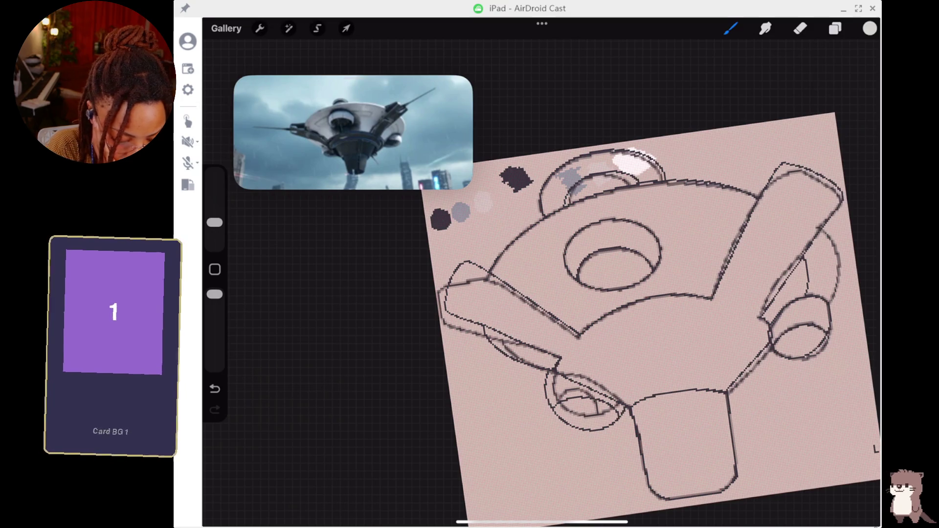
pyautogui.click(635, 139)
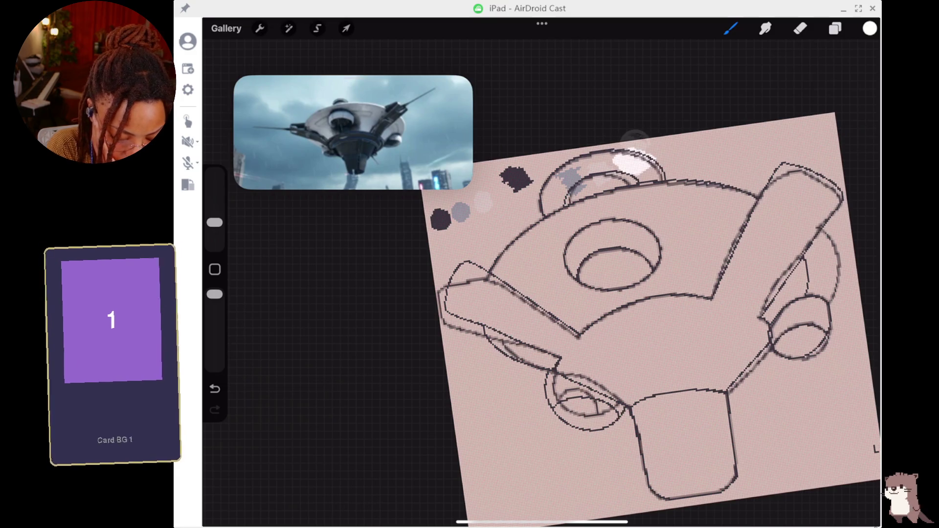
pyautogui.click(505, 192)
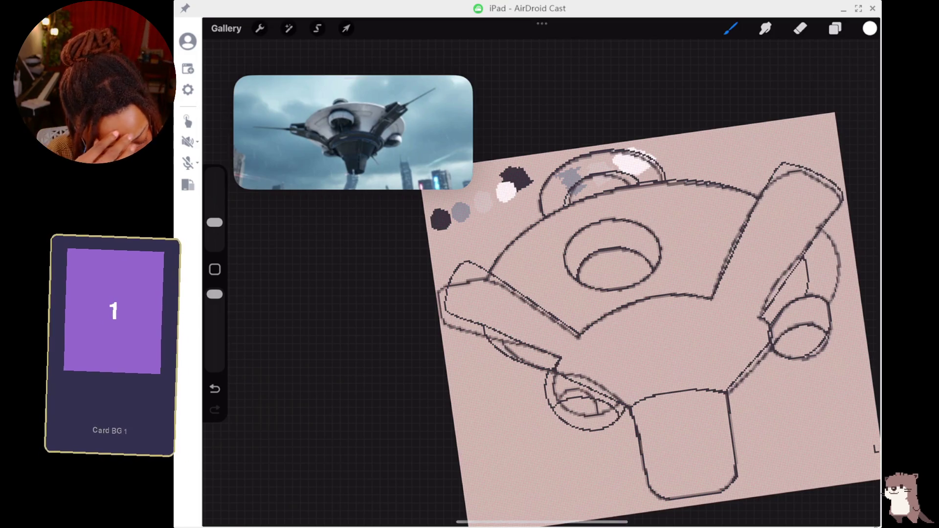
# - Toggle Layer 2's shading on and off to compare, leave it hidden, and reveal its delete option
pyautogui.click(835, 28)
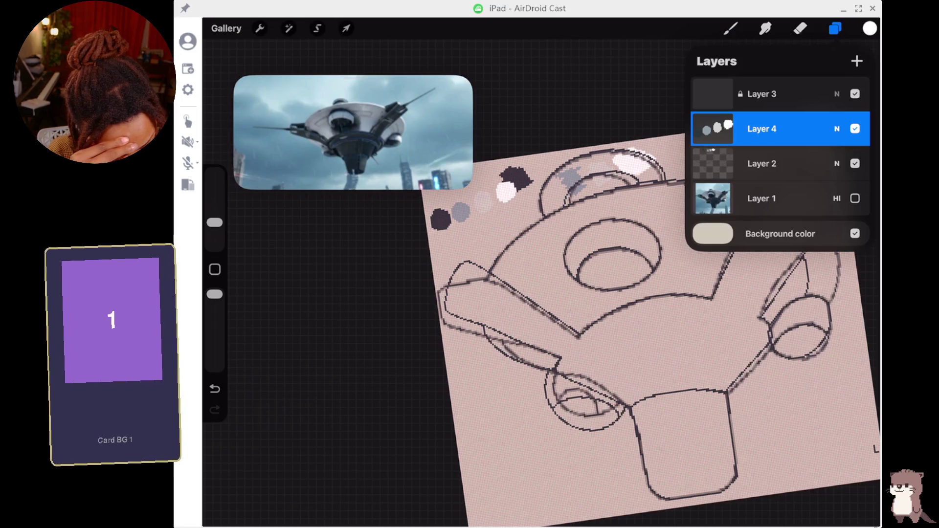
pyautogui.click(854, 163)
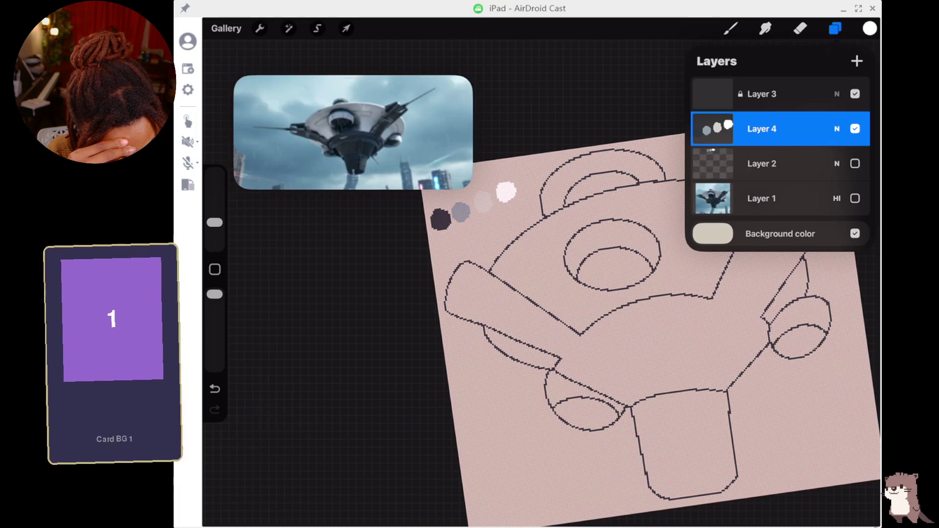
pyautogui.click(855, 164)
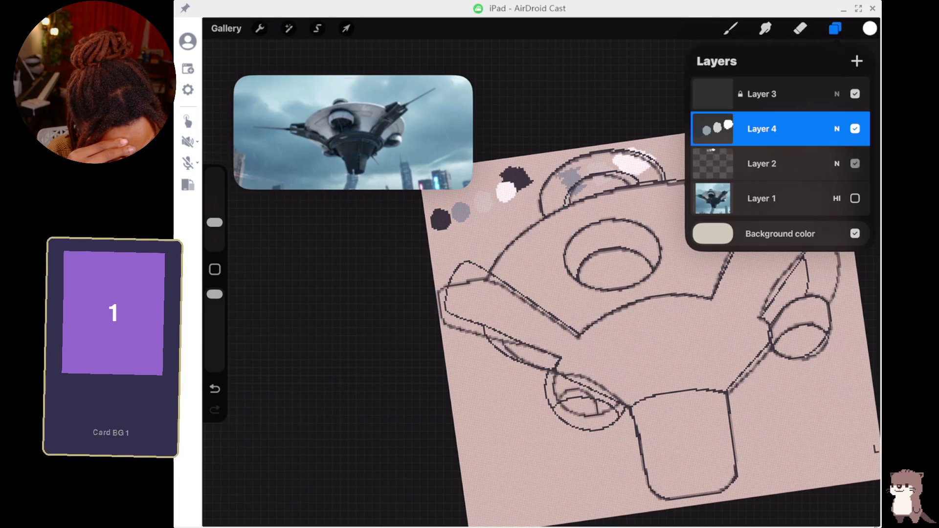
pyautogui.click(855, 163)
pyautogui.moveTo(831, 163); pyautogui.dragTo(725, 163)
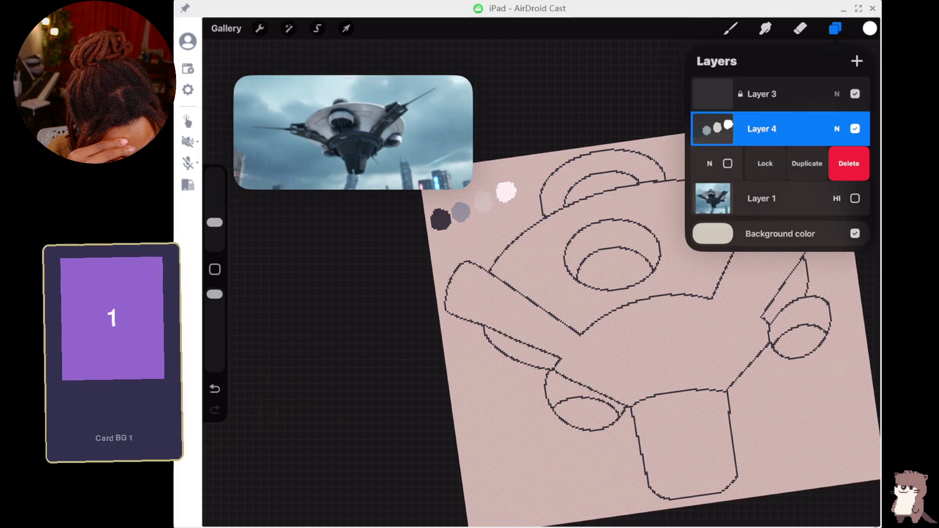
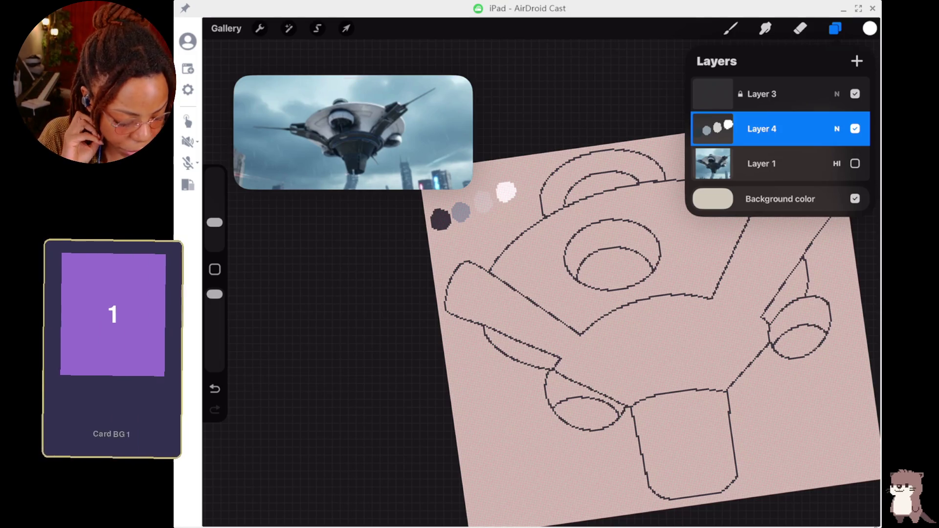
# - Select Layer 3 in the Layers panel and unlock it from its swipe options
pyautogui.click(730, 29)
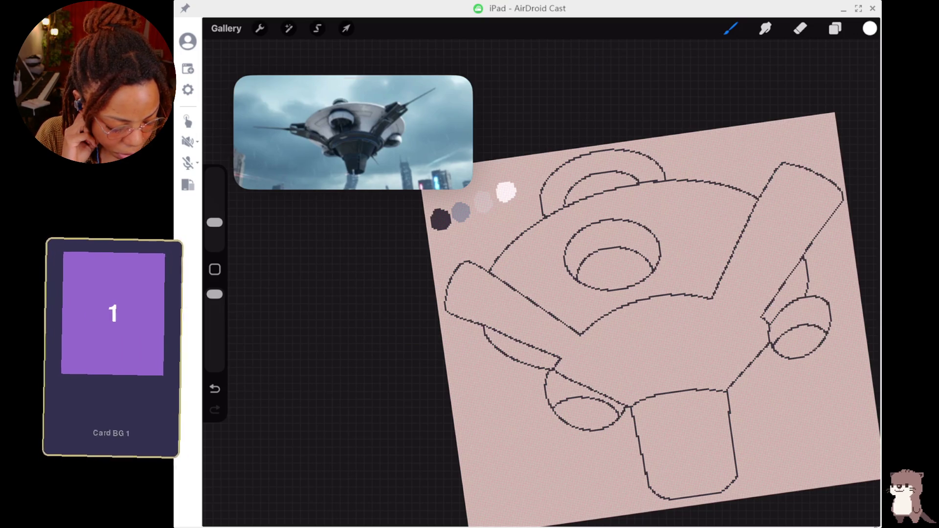
pyautogui.click(835, 29)
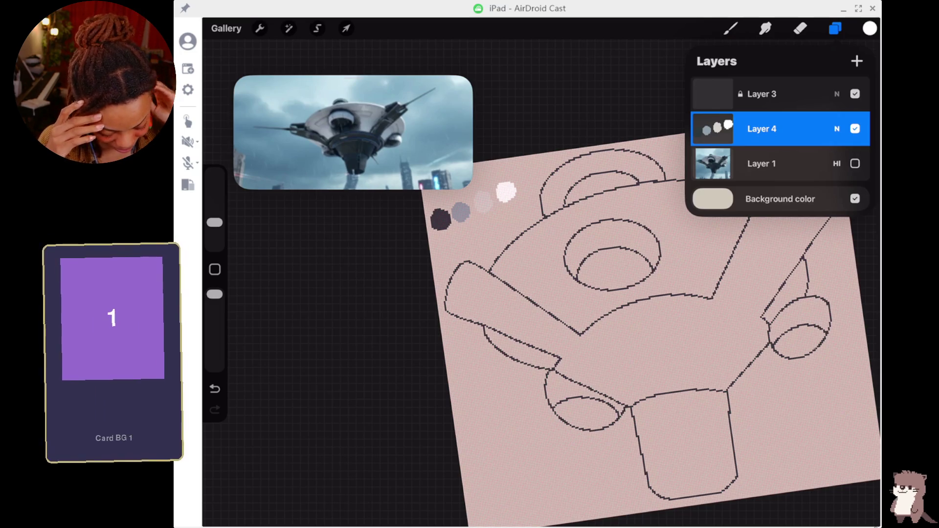
pyautogui.click(731, 28)
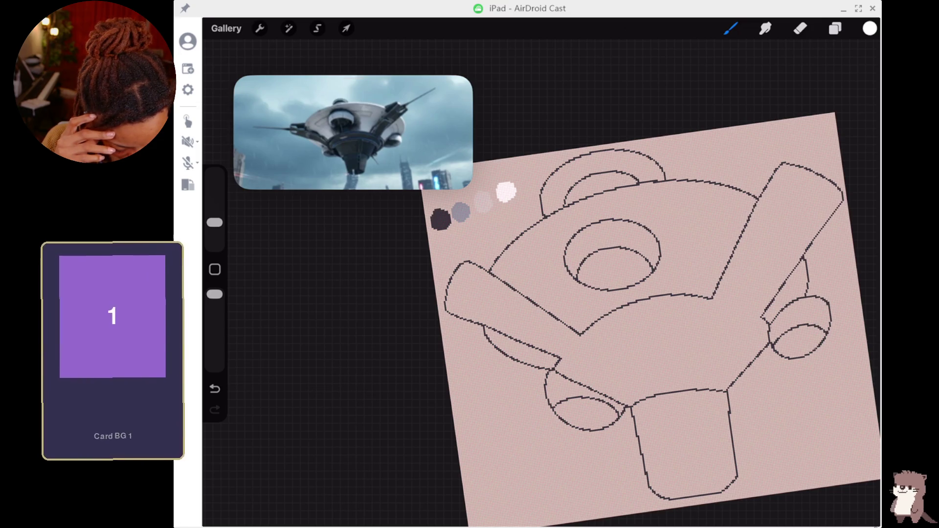
pyautogui.click(834, 28)
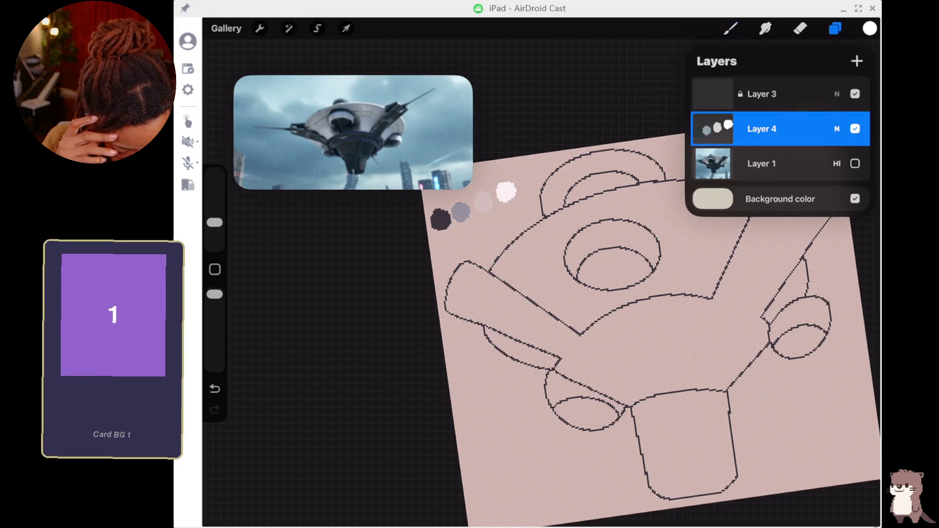
pyautogui.click(761, 94)
pyautogui.moveTo(807, 94); pyautogui.dragTo(708, 94)
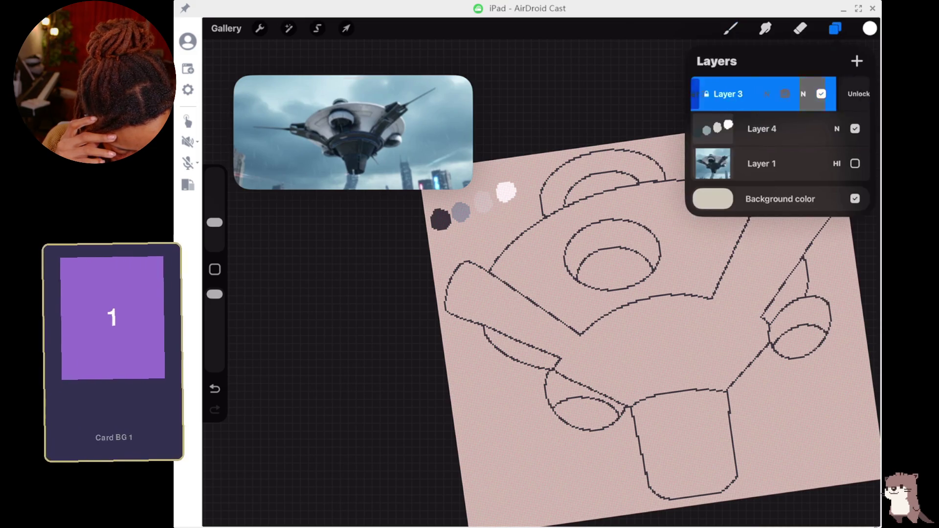
pyautogui.click(764, 94)
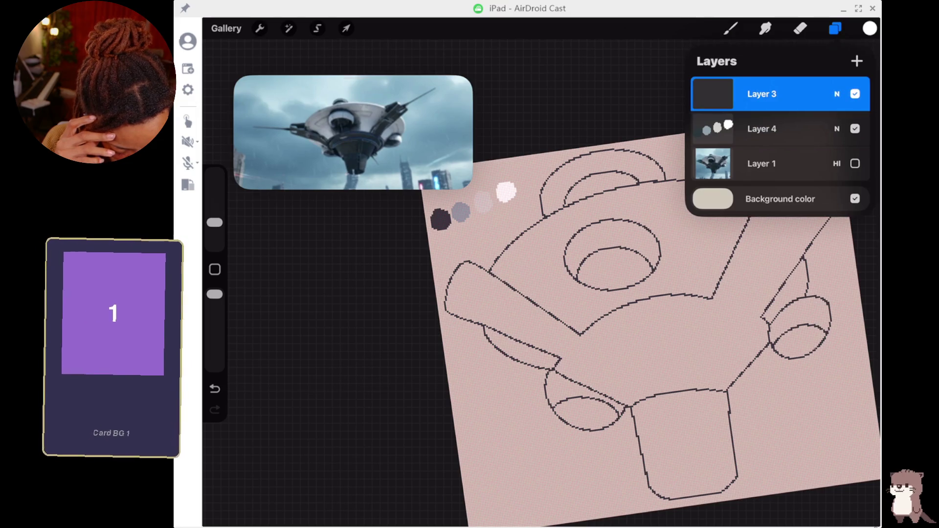
# - Erase the stray diagonal line on the right and undo a small stray white stroke
pyautogui.click(730, 29)
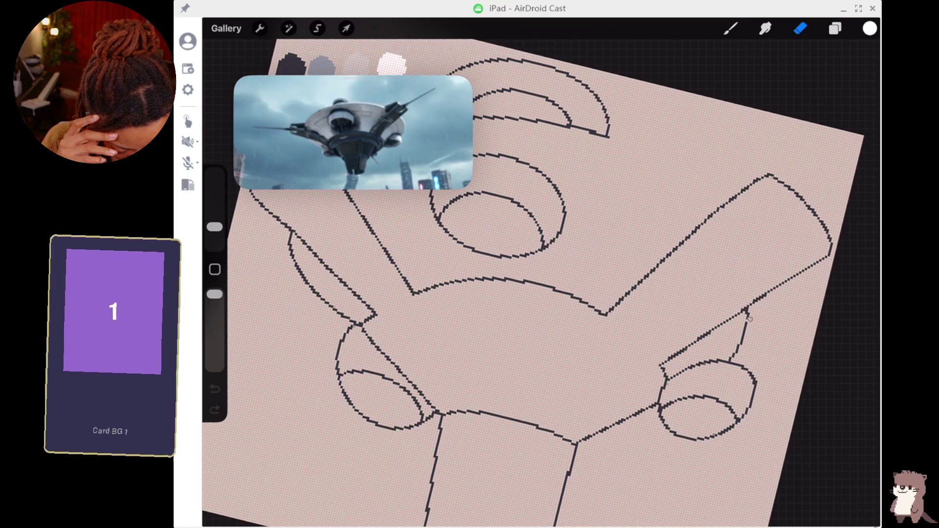
pyautogui.moveTo(745, 316); pyautogui.dragTo(729, 359)
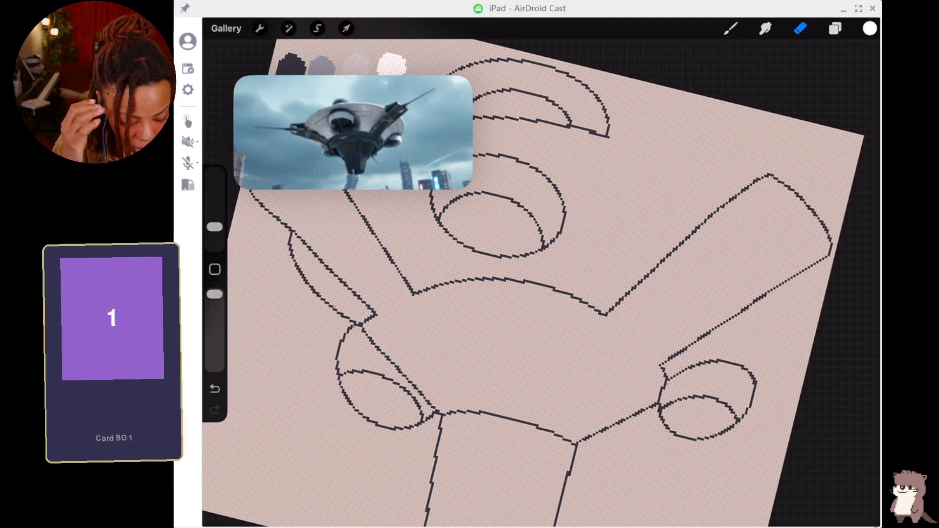
pyautogui.press('b')
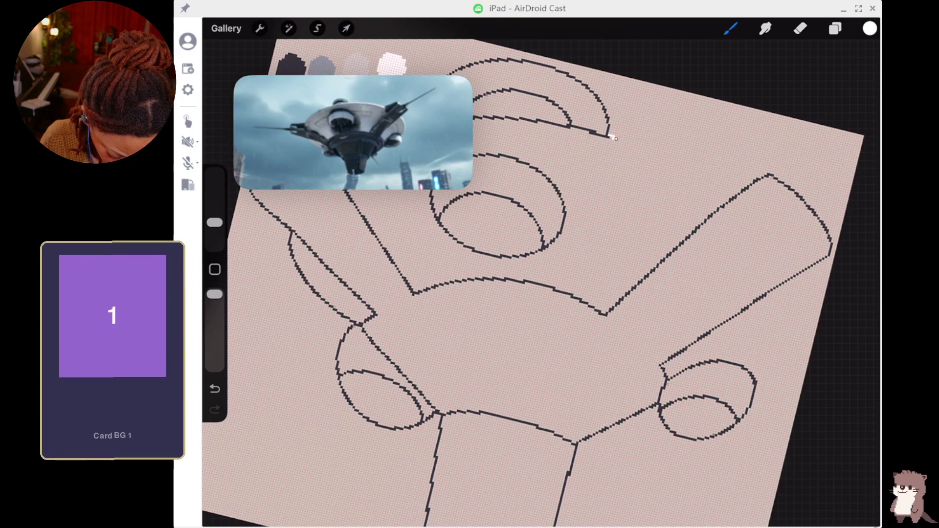
pyautogui.hotkey('ctrl', 'z')
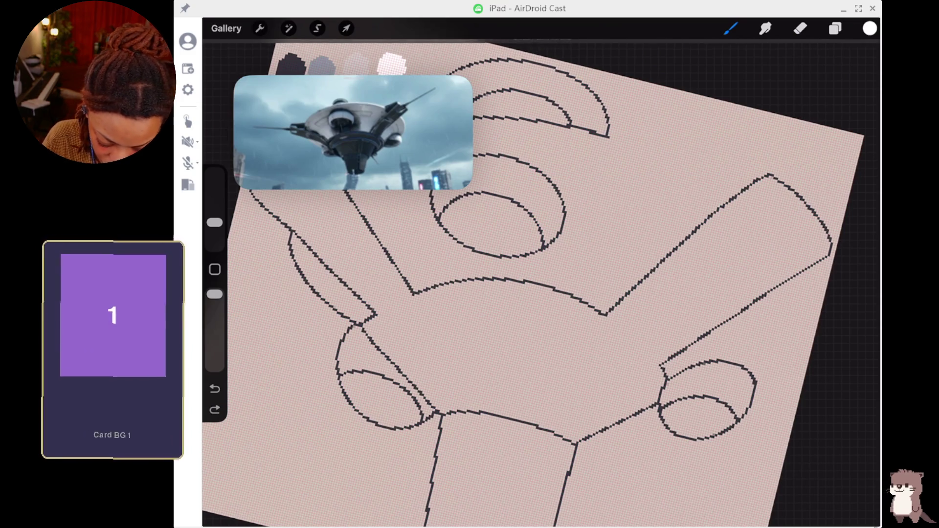
# - Sample the dark grey outline colour and draw a smooth arc around the drone's upper right
pyautogui.click(290, 64)
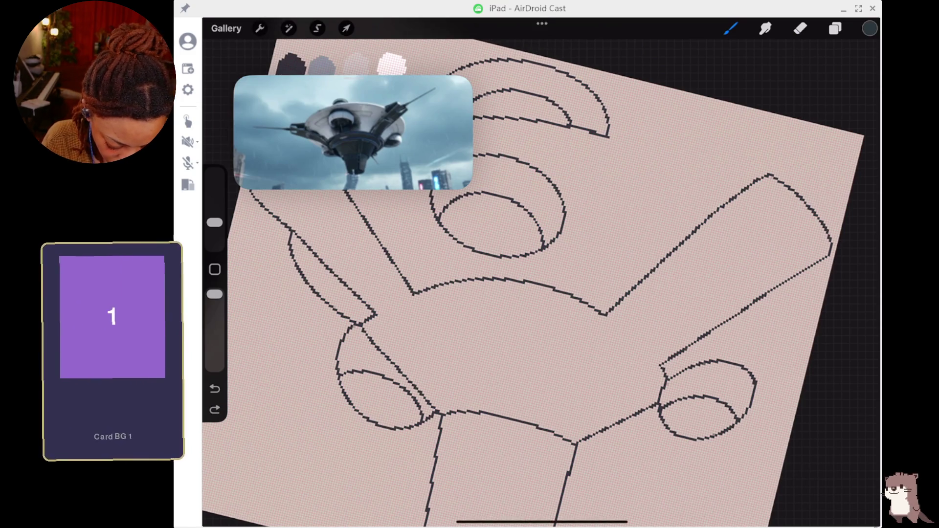
pyautogui.moveTo(609, 137); pyautogui.dragTo(652, 160)
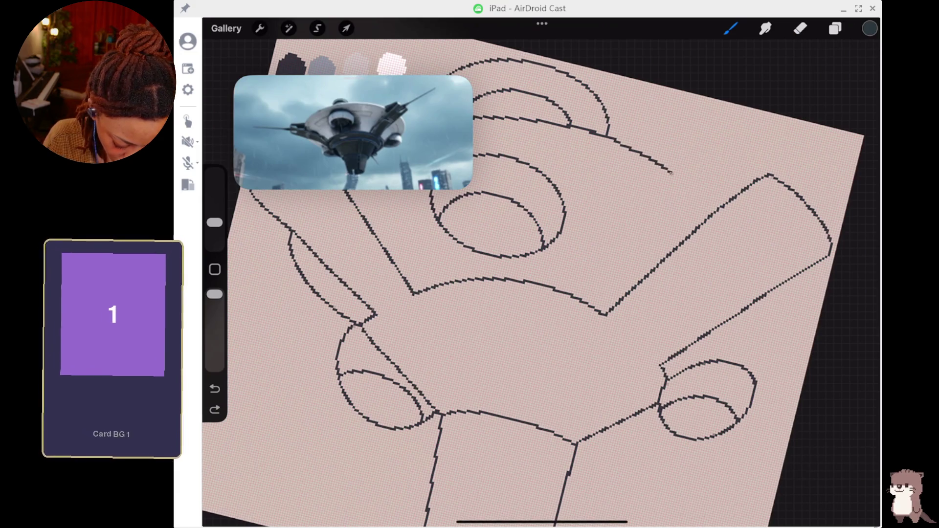
pyautogui.moveTo(690, 190); pyautogui.dragTo(741, 249)
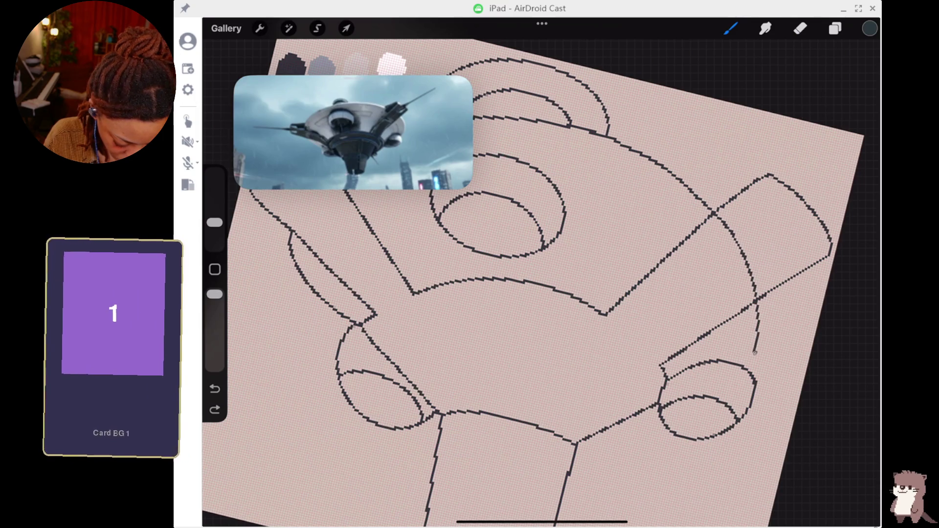
pyautogui.moveTo(750, 366); pyautogui.dragTo(750, 366)
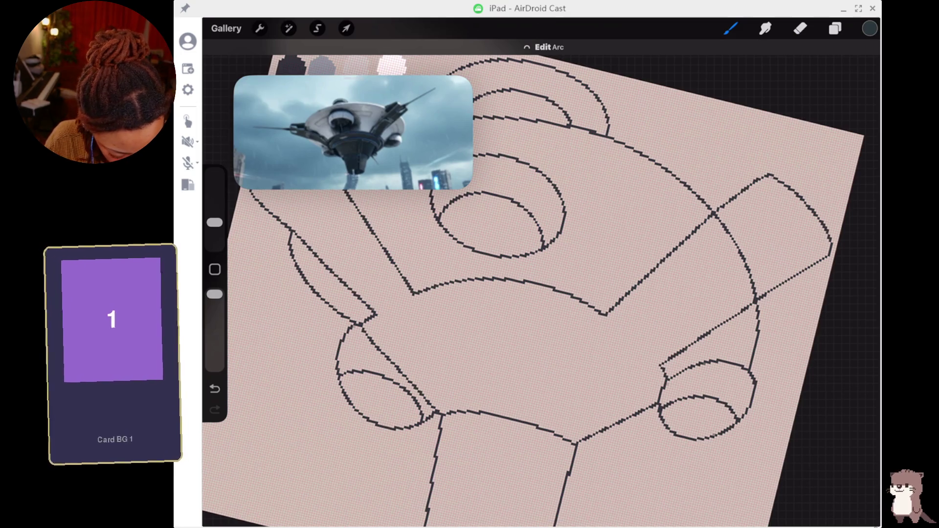
# - Erase the arc where it crosses the right arm and fill the gap at the right ellipse
pyautogui.press('e')
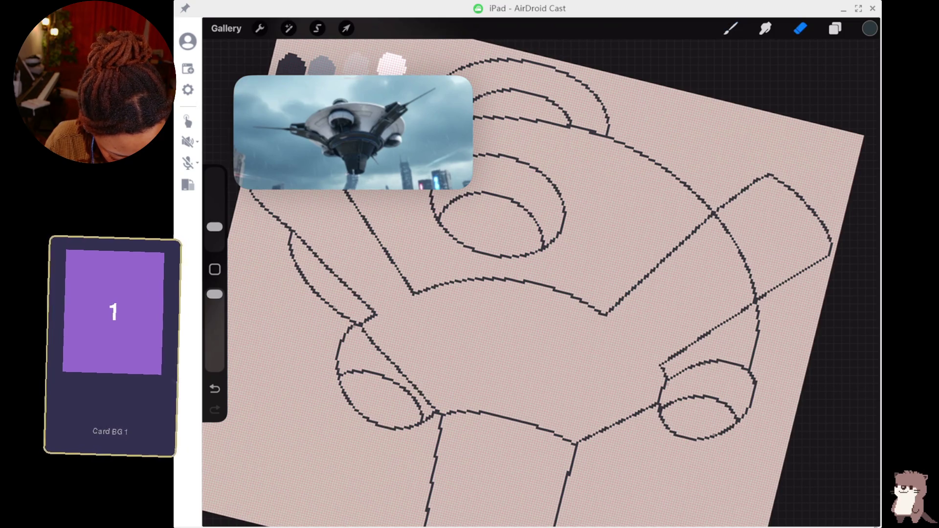
pyautogui.moveTo(716, 217); pyautogui.dragTo(754, 289)
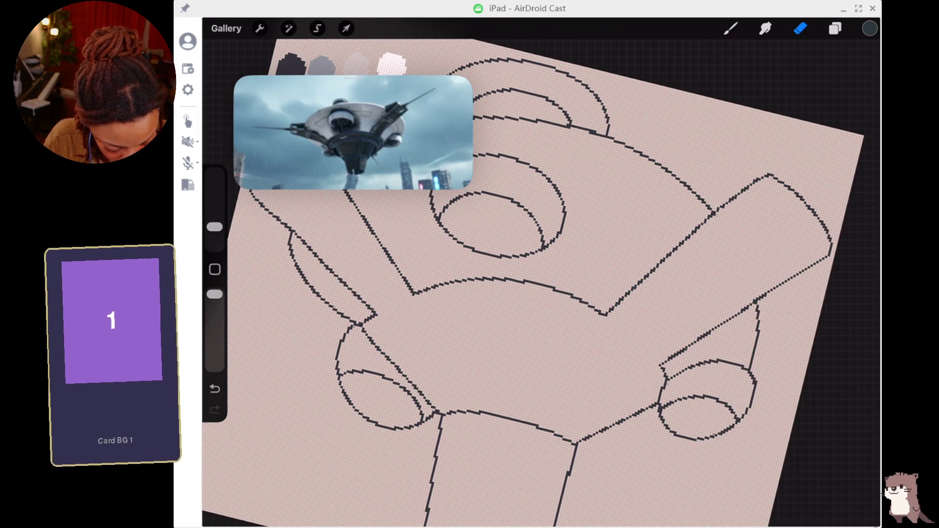
pyautogui.press('b')
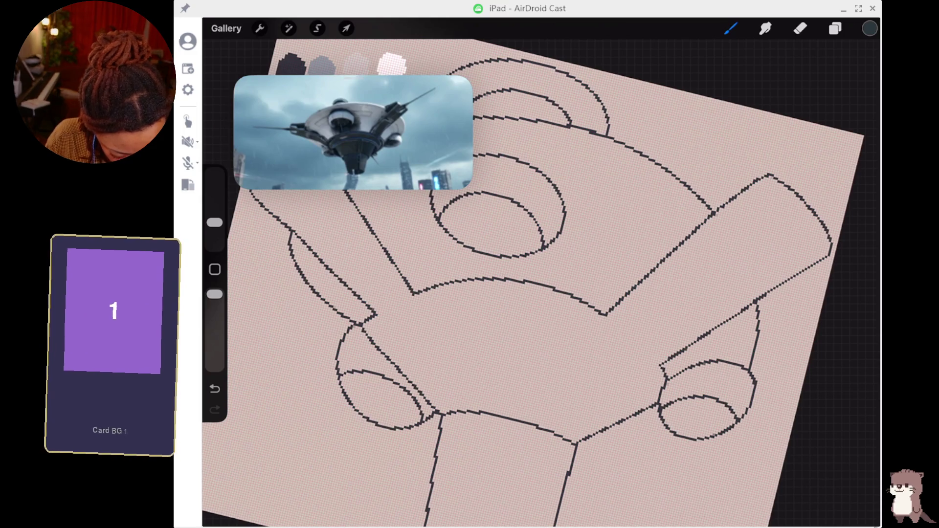
pyautogui.press('e')
pyautogui.moveTo(750, 365); pyautogui.dragTo(752, 367)
pyautogui.press('b')
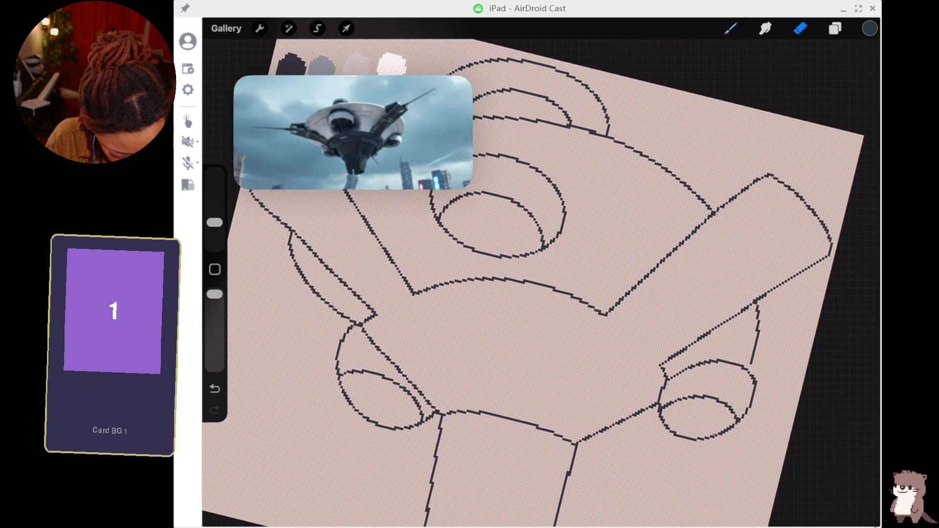
pyautogui.click(748, 366)
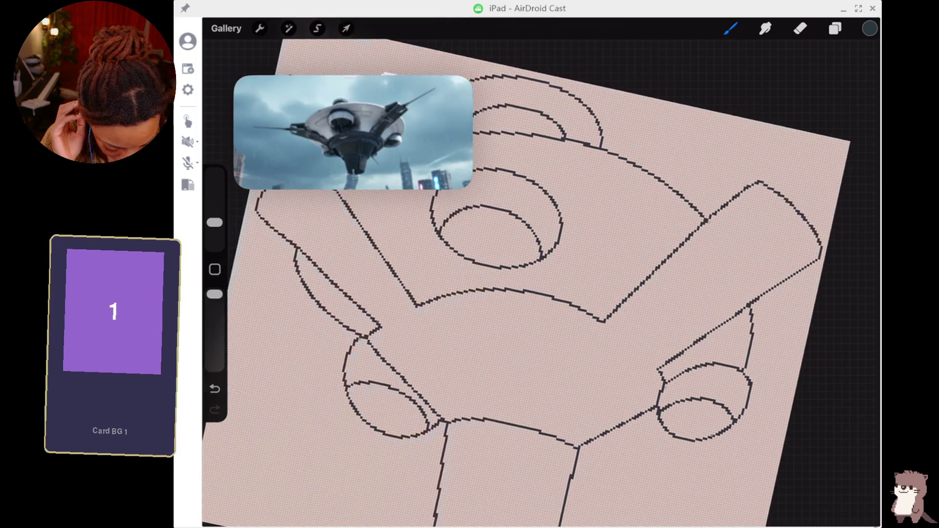
# - Undo a trial curve beside the right ellipse, the last arc, and an erase on the short dark line
pyautogui.moveTo(787, 388); pyautogui.dragTo(733, 422)
pyautogui.hotkey('ctrl', 'z')
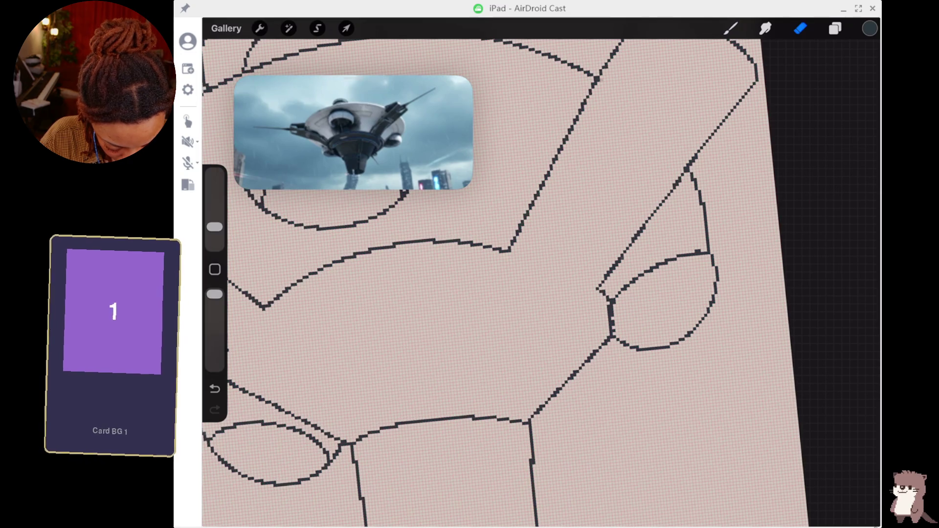
pyautogui.moveTo(614, 321); pyautogui.dragTo(611, 305)
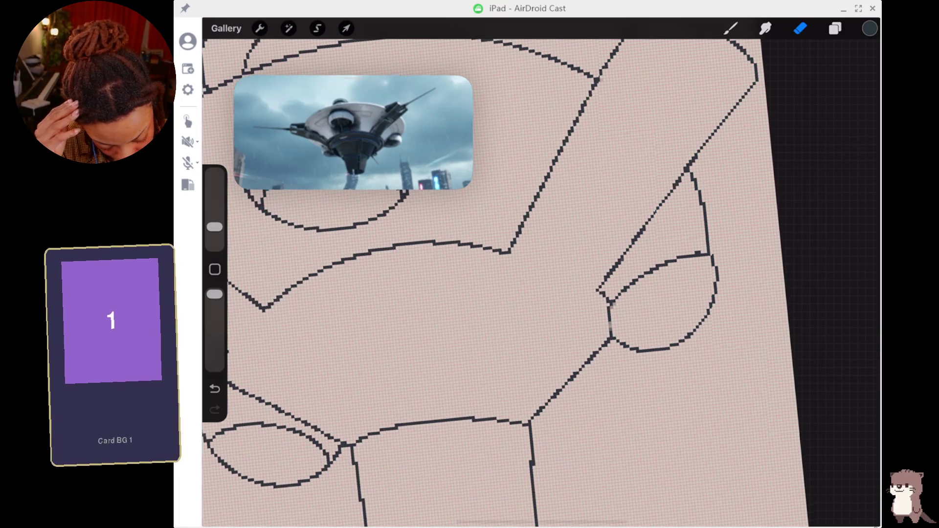
pyautogui.hotkey('ctrl', 'z')
pyautogui.hotkey('ctrl', 'z')
pyautogui.hotkey('ctrl', 'z')
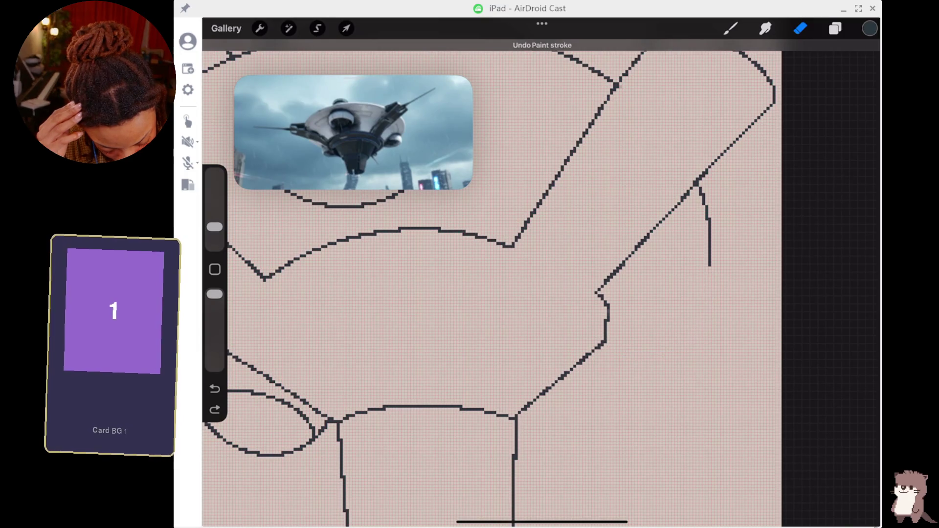
pyautogui.hotkey('ctrl', 'z')
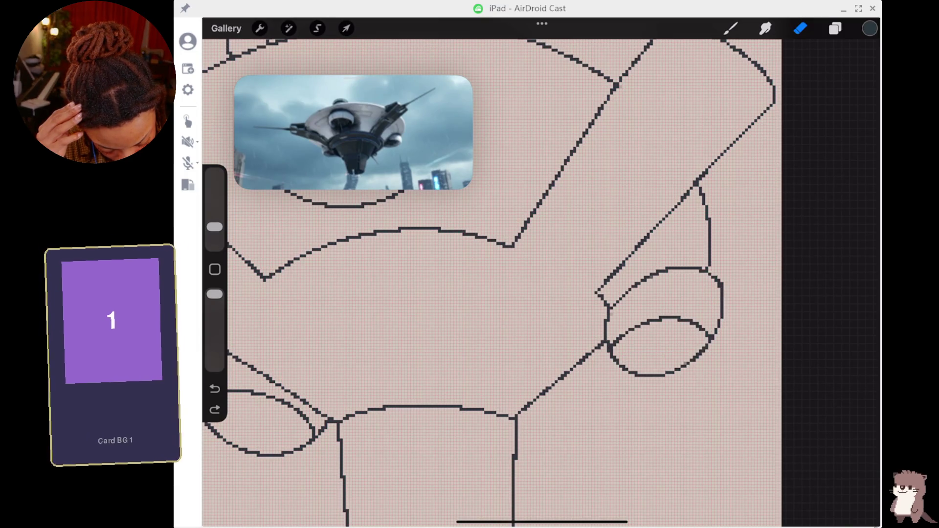
# - Erase the right end of the inner ellipse stroke and a few pixels at its junction
pyautogui.click(800, 28)
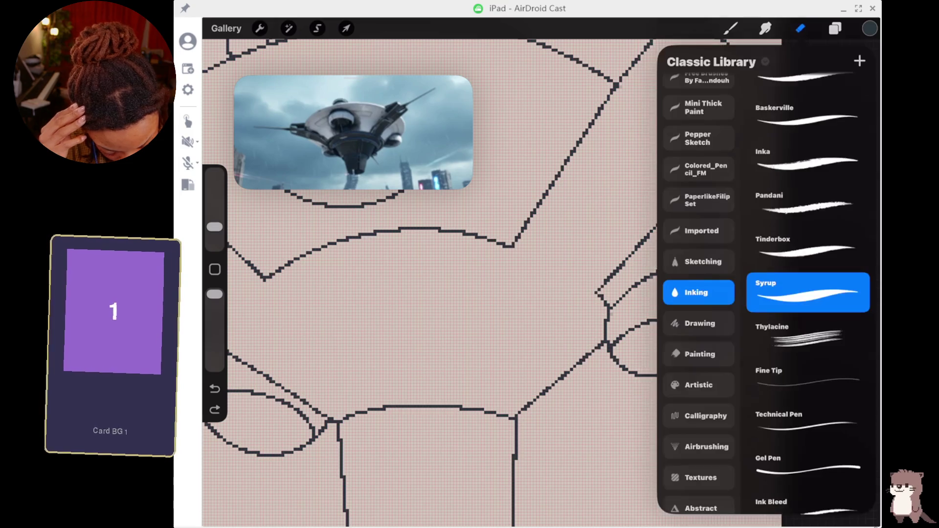
pyautogui.click(800, 28)
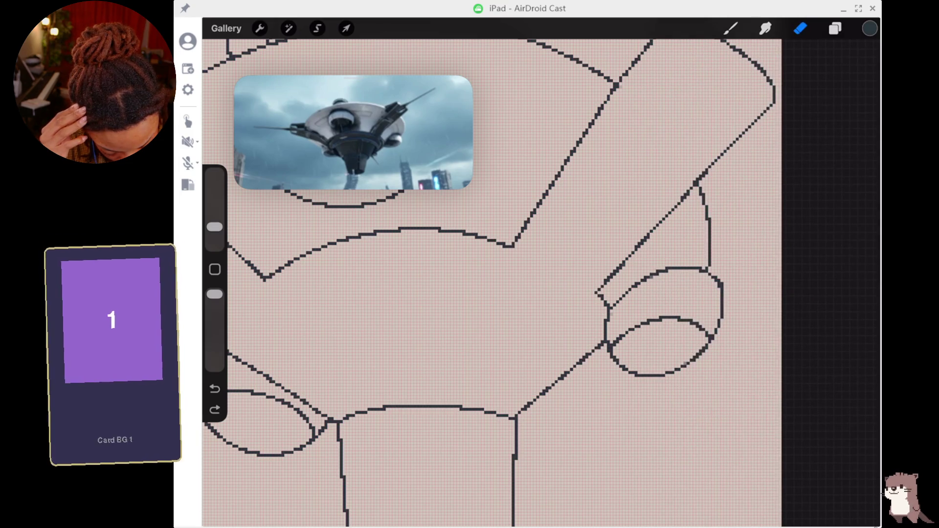
pyautogui.moveTo(706, 333); pyautogui.dragTo(686, 322)
pyautogui.click(611, 344)
# - Undo the old inner stroke and redraw the pod's inner curve as one arc
pyautogui.press('b')
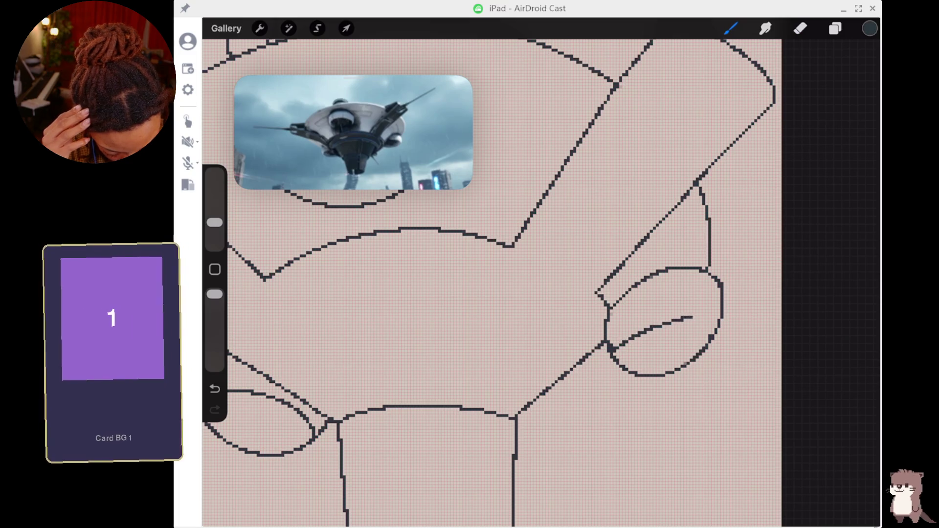
pyautogui.hotkey('ctrl', 'z')
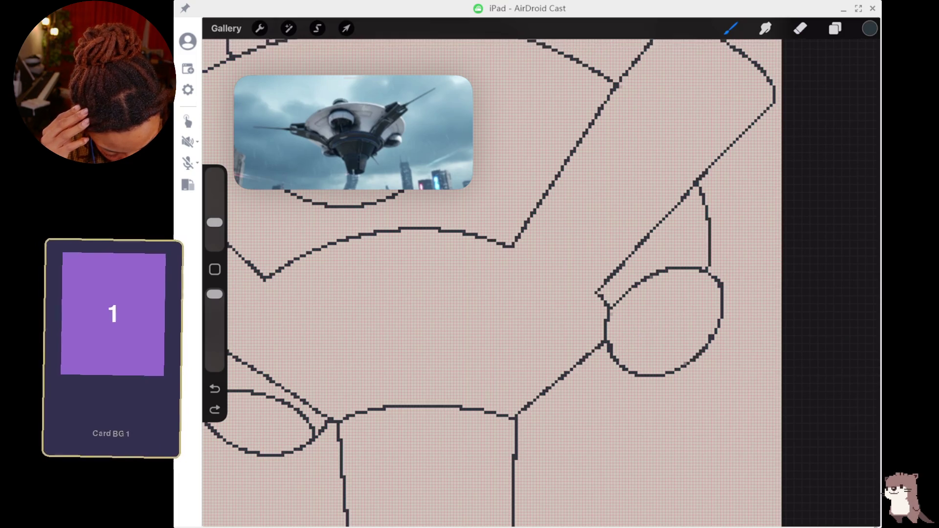
pyautogui.moveTo(637, 342); pyautogui.dragTo(620, 360)
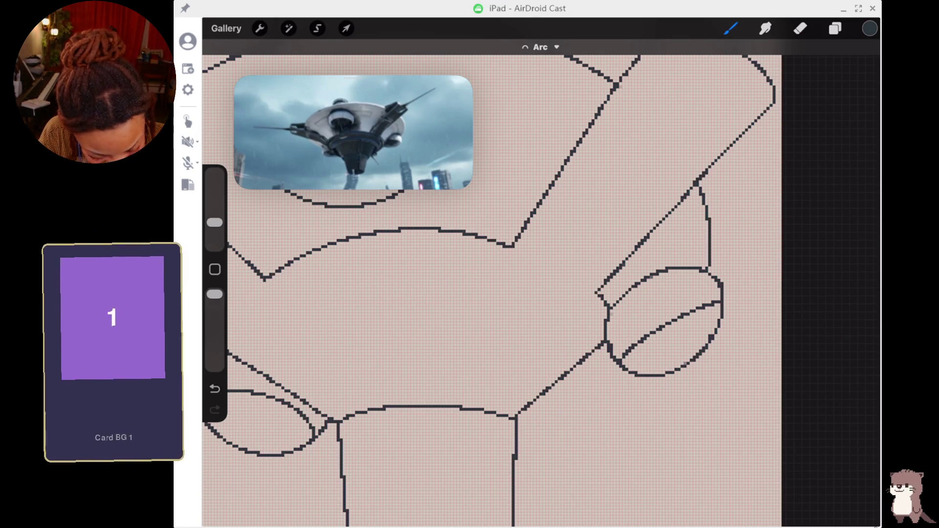
pyautogui.click(800, 28)
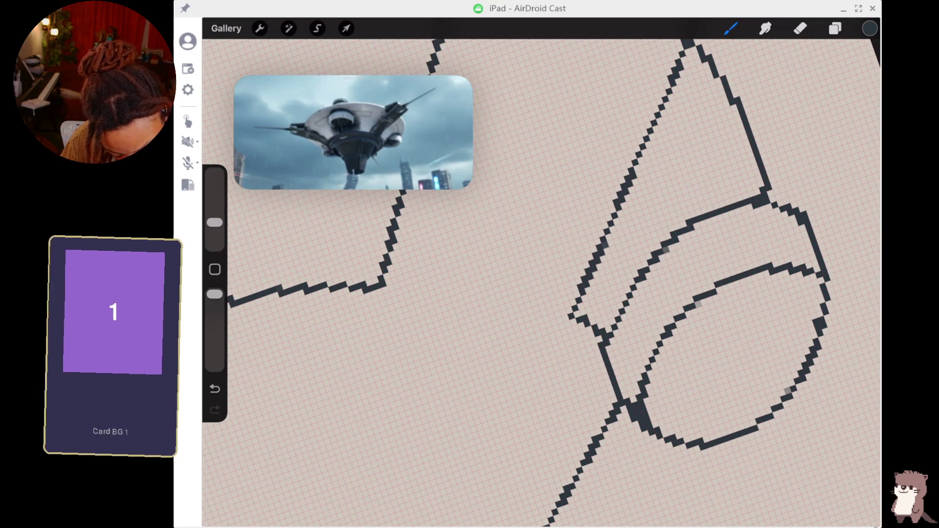
# - Erase the short hooked segment, extend the outline into the cylinder's edge, then undo the last change
pyautogui.press('e')
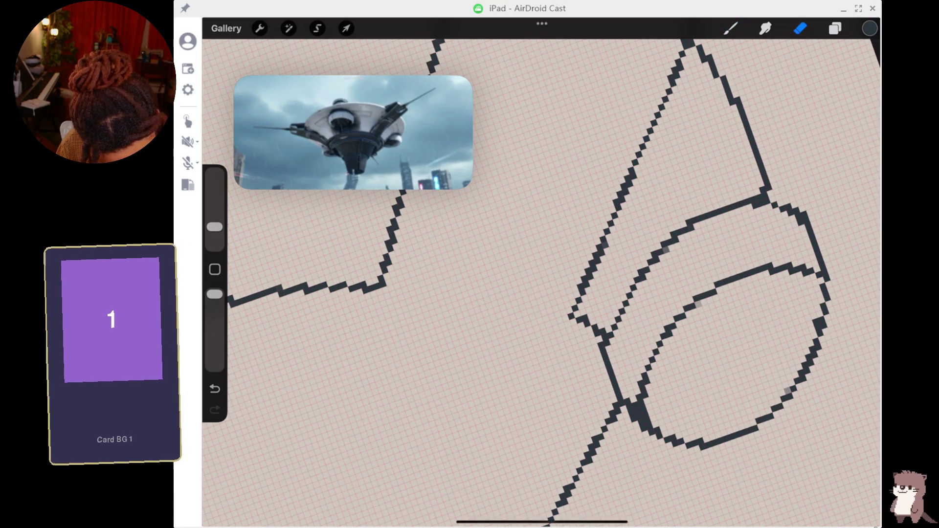
pyautogui.moveTo(599, 340); pyautogui.dragTo(575, 315)
pyautogui.press('b')
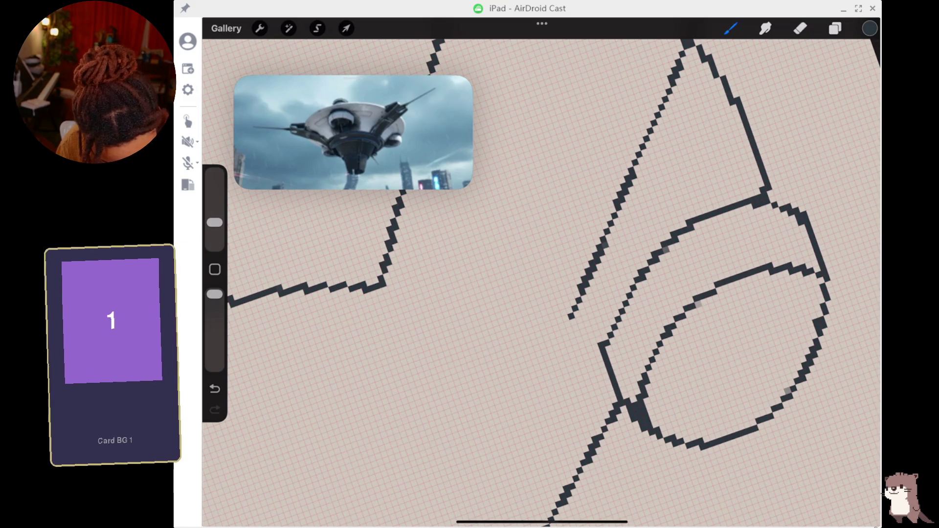
pyautogui.moveTo(575, 320); pyautogui.dragTo(600, 343)
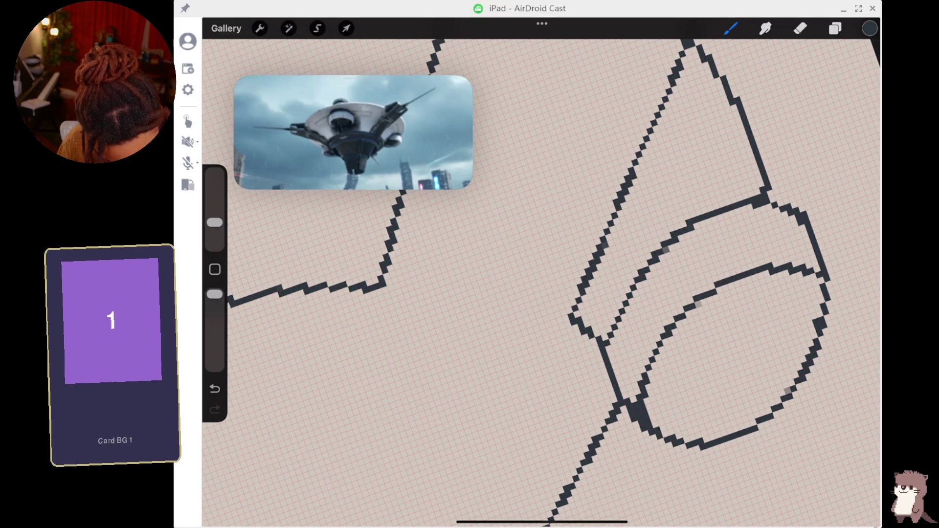
pyautogui.press('e')
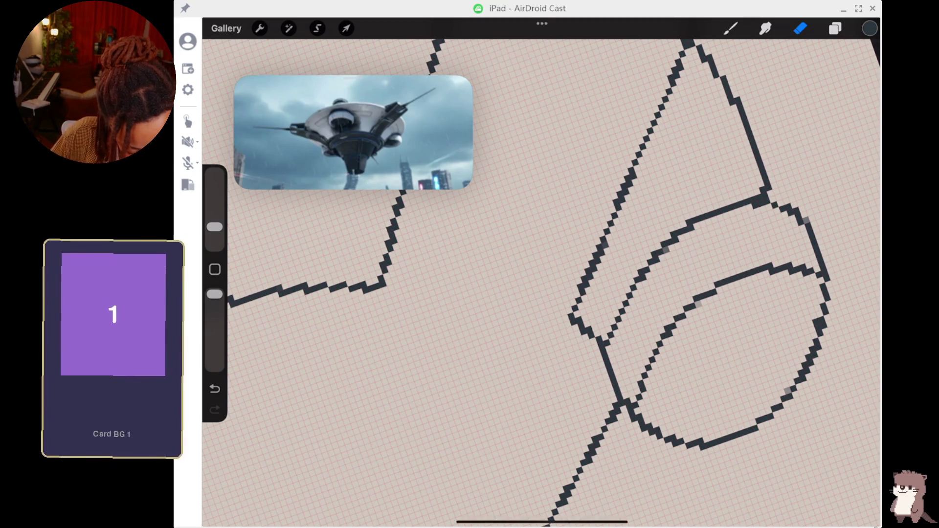
pyautogui.hotkey('ctrl', 'z')
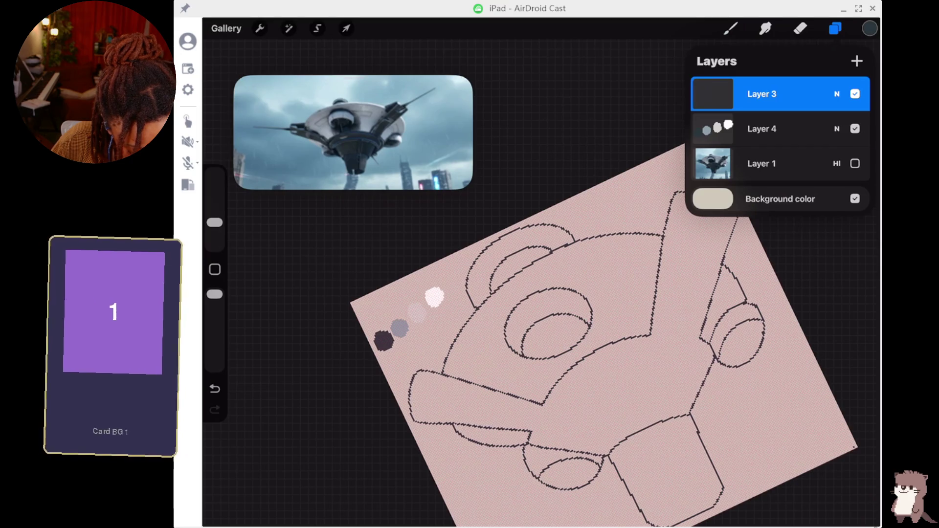
# - Make Layer 4 the working layer and lock Layer 3 against edits
pyautogui.click(780, 129)
pyautogui.moveTo(851, 94); pyautogui.dragTo(728, 94)
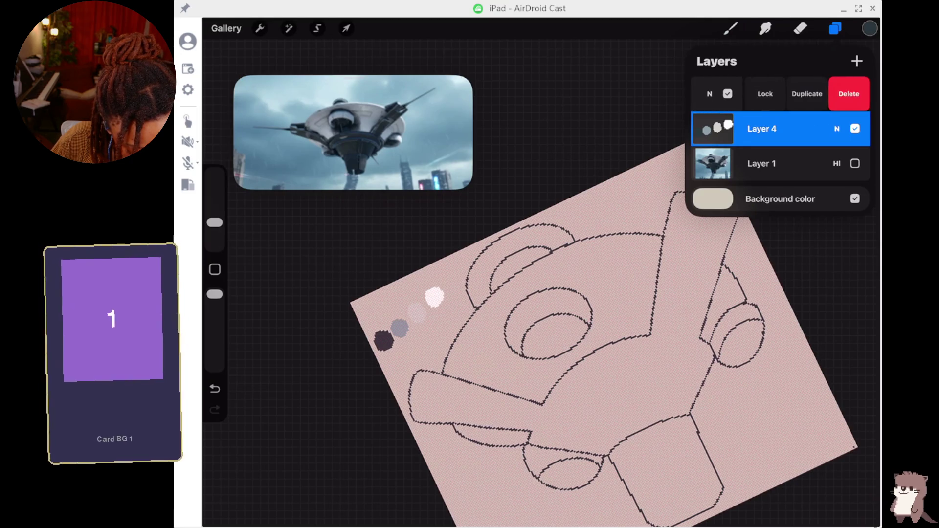
pyautogui.click(764, 92)
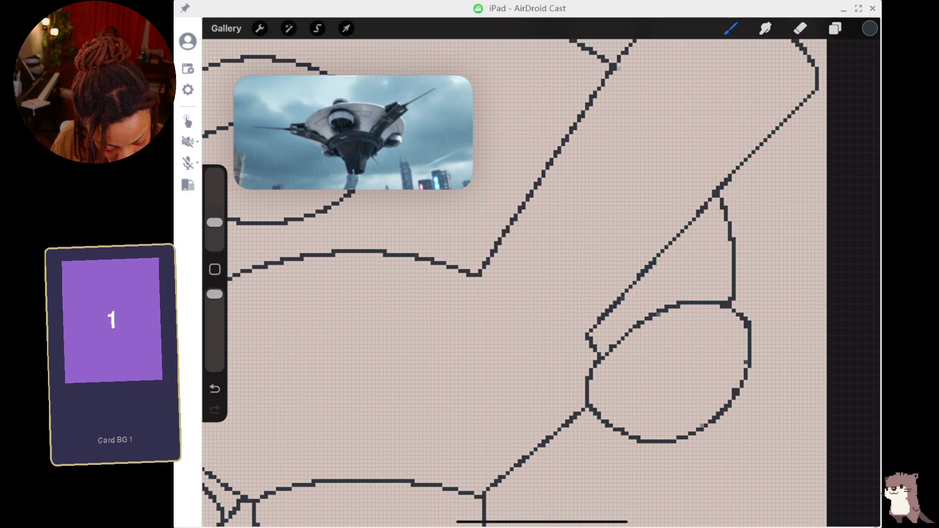
# - Draw a diagonal line across the cylinder's end oval and erase its stray horizontal bit
pyautogui.moveTo(622, 429); pyautogui.dragTo(705, 335)
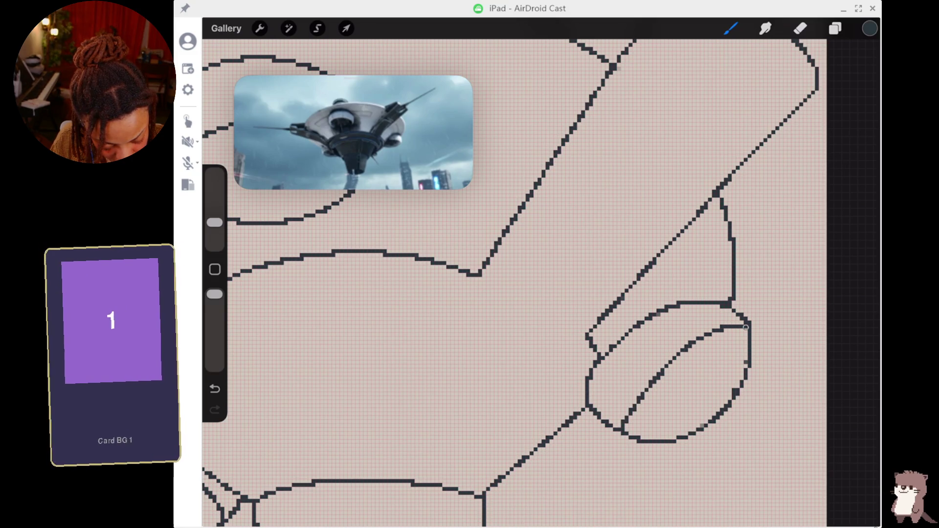
pyautogui.moveTo(650, 386); pyautogui.dragTo(743, 337)
pyautogui.moveTo(650, 389); pyautogui.dragTo(748, 342)
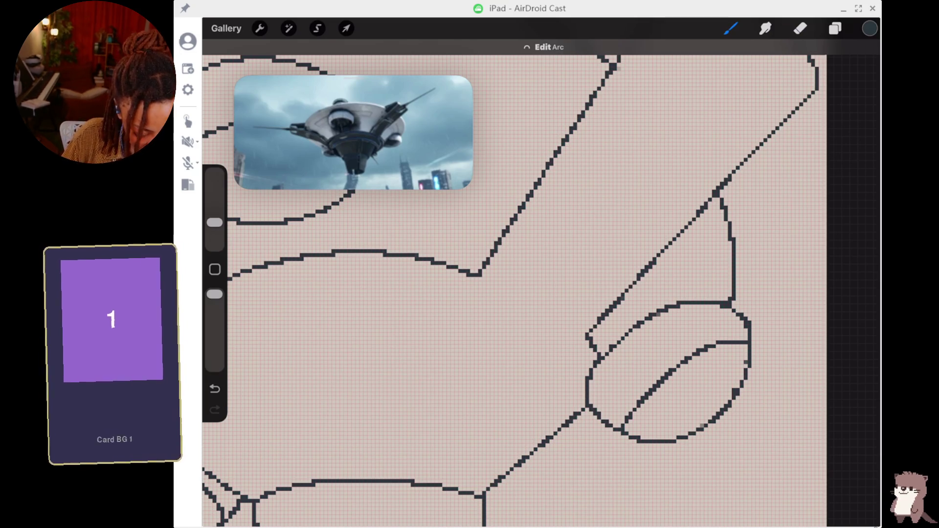
pyautogui.press('e')
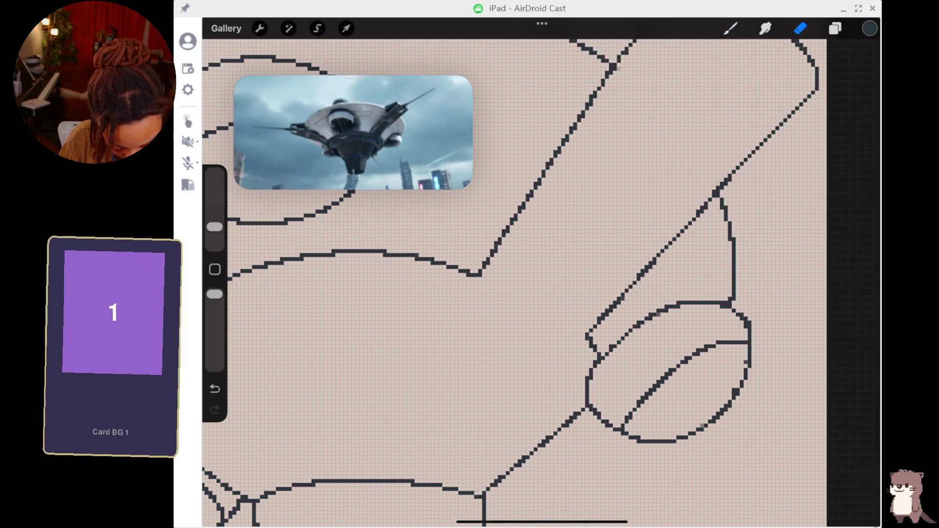
pyautogui.scroll(2, 514, 284)
pyautogui.scroll(-3, 508, 284)
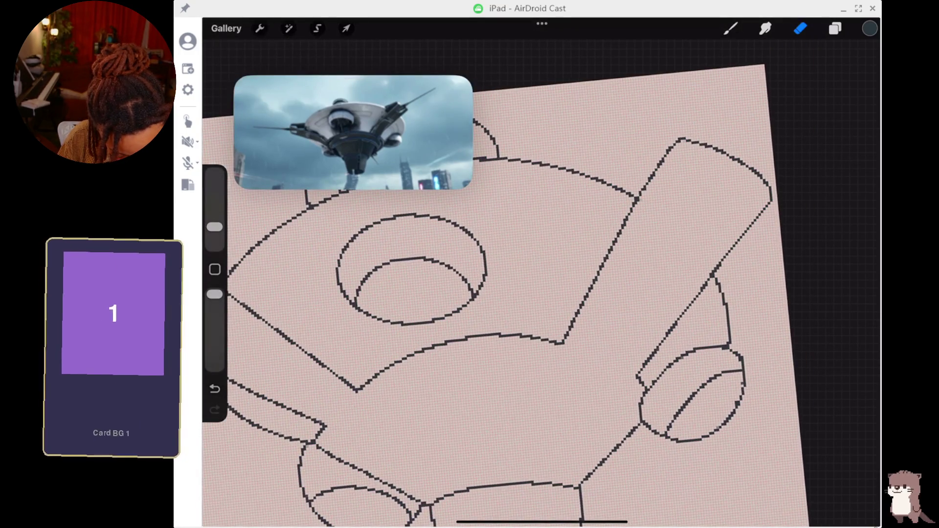
pyautogui.moveTo(691, 350); pyautogui.dragTo(717, 345)
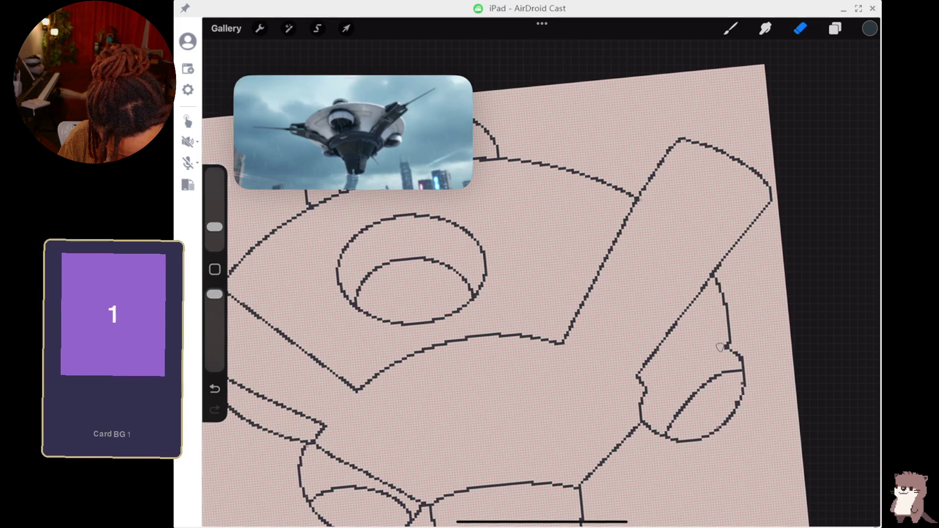
# - Replace the failed diagonal strokes with a curved inner edge across the right cylinder's end
pyautogui.click(730, 28)
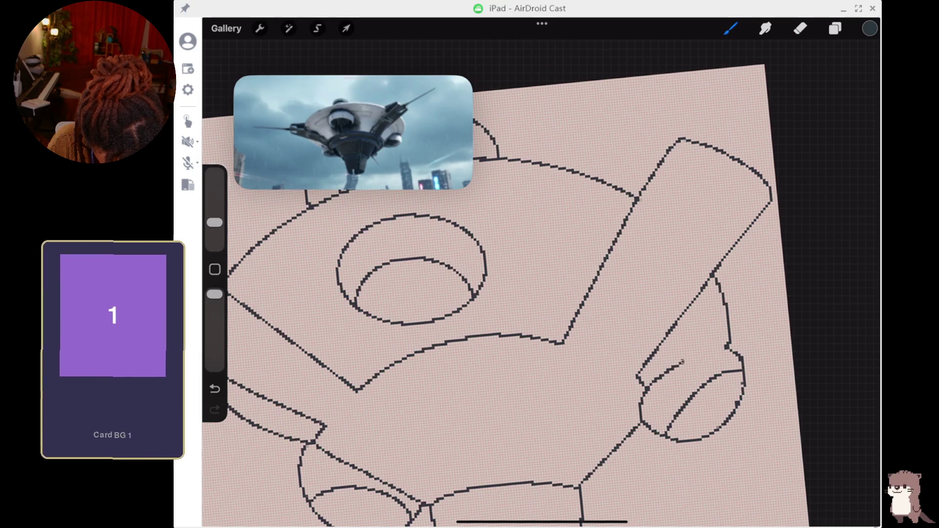
pyautogui.moveTo(717, 347); pyautogui.dragTo(726, 343)
pyautogui.click(799, 28)
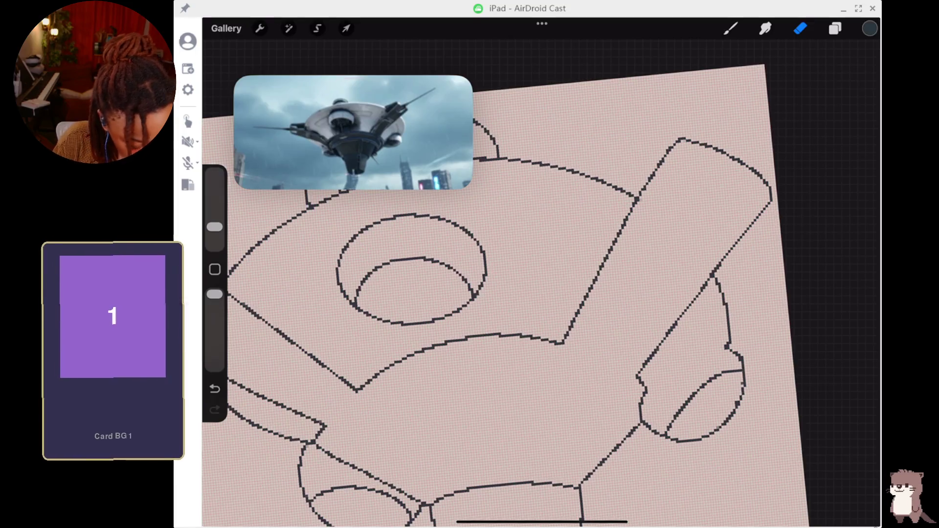
pyautogui.click(730, 28)
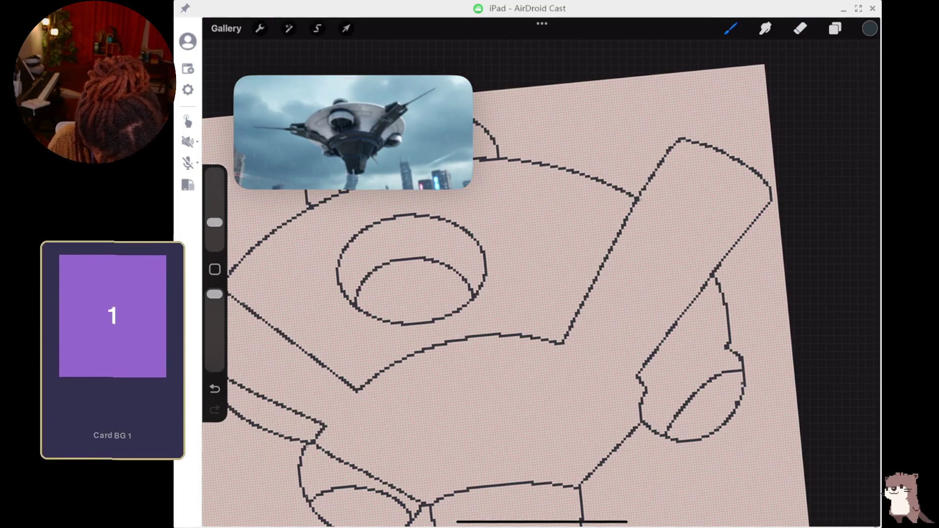
pyautogui.moveTo(647, 386); pyautogui.dragTo(726, 345)
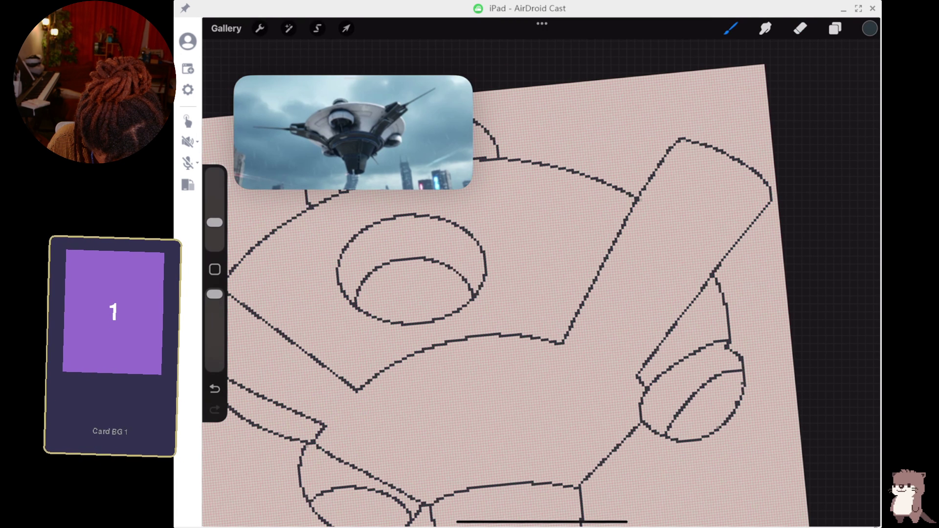
pyautogui.hotkey('ctrl', 'z')
pyautogui.hotkey('ctrl', 'z')
pyautogui.moveTo(644, 381)
pyautogui.mouseDown()
pyautogui.moveTo(690, 348)
pyautogui.moveTo(737, 345)
pyautogui.moveTo(744, 370)
pyautogui.moveTo(735, 349)
pyautogui.mouseUp()
pyautogui.press('e')
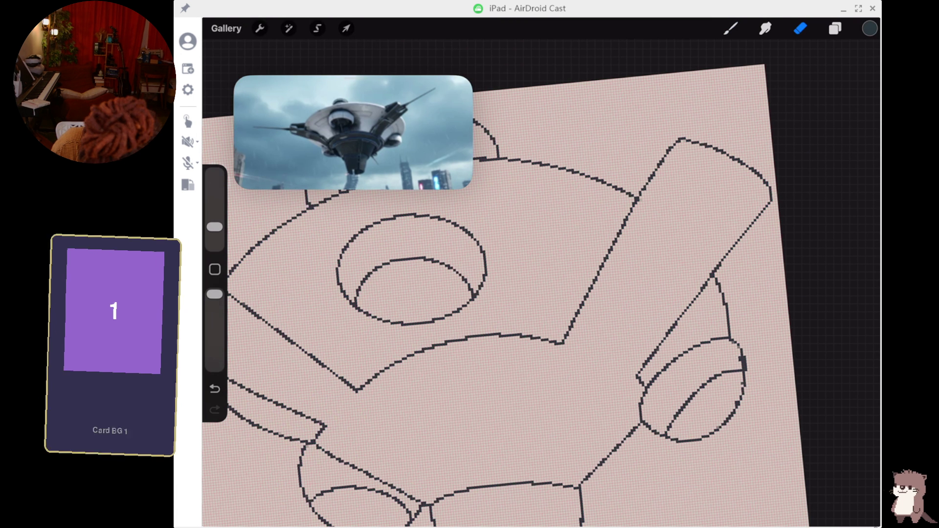
# - Erase the right cylinder's end oval and redraw its curved outline as a plain oval
pyautogui.moveTo(741, 357); pyautogui.dragTo(650, 431)
pyautogui.press('b')
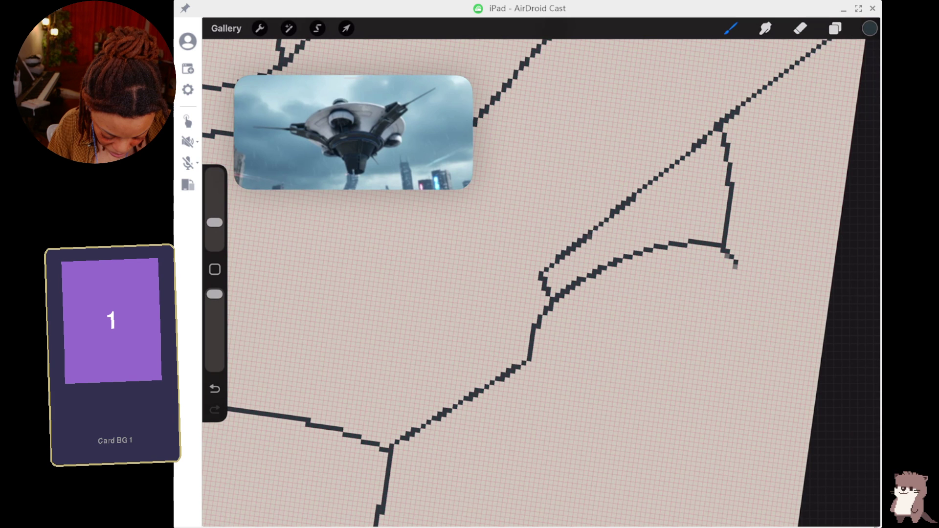
pyautogui.moveTo(530, 364)
pyautogui.mouseDown()
pyautogui.moveTo(679, 347)
pyautogui.moveTo(722, 244)
pyautogui.mouseUp()
pyautogui.scroll(-5, 538, 274)
pyautogui.scroll(5, 512, 347)
pyautogui.scroll(-5, 498, 273)
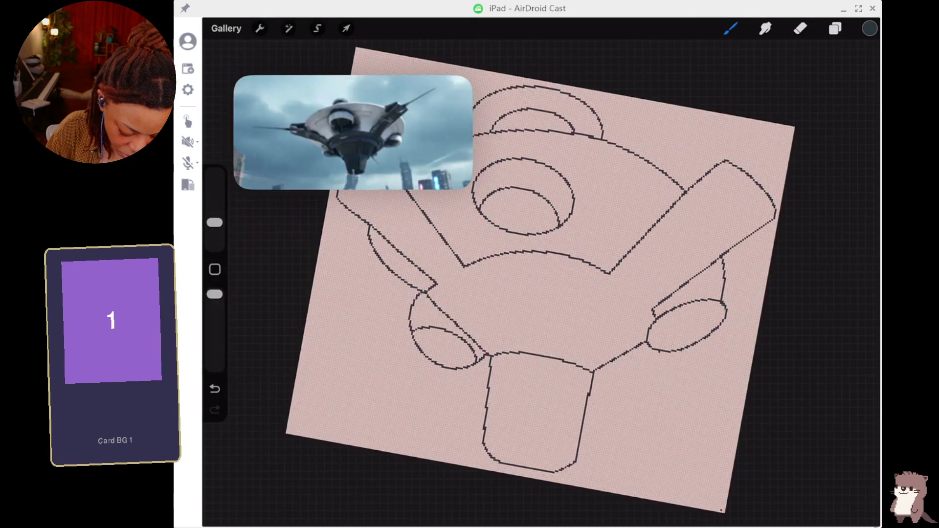
# - Extend the right cylinder's outer curve downward and draw the inner oval of its rim
pyautogui.scroll(-2, 537, 274)
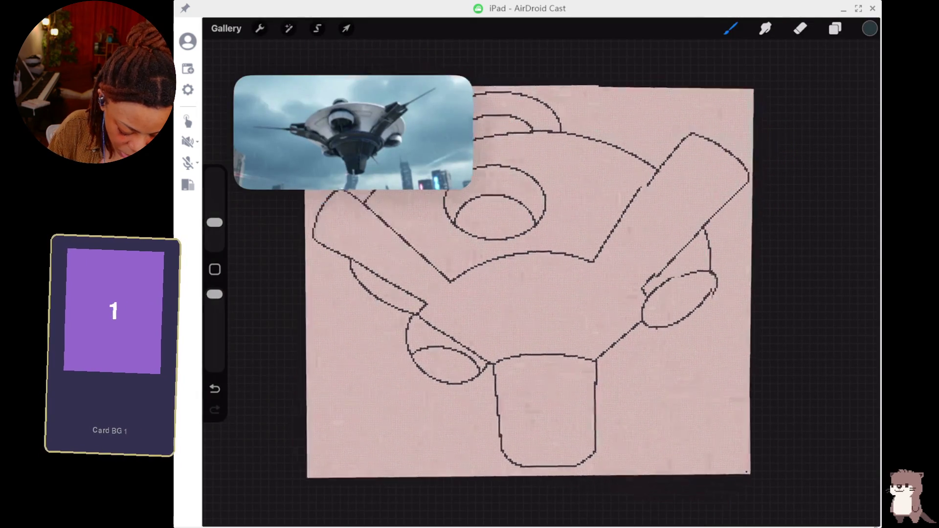
pyautogui.scroll(-1, 535, 292)
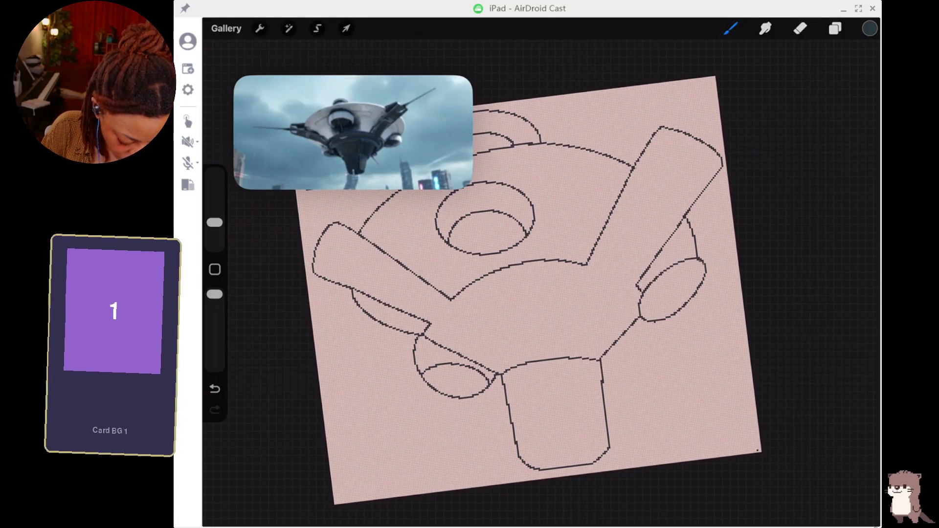
pyautogui.moveTo(643, 304); pyautogui.dragTo(690, 294)
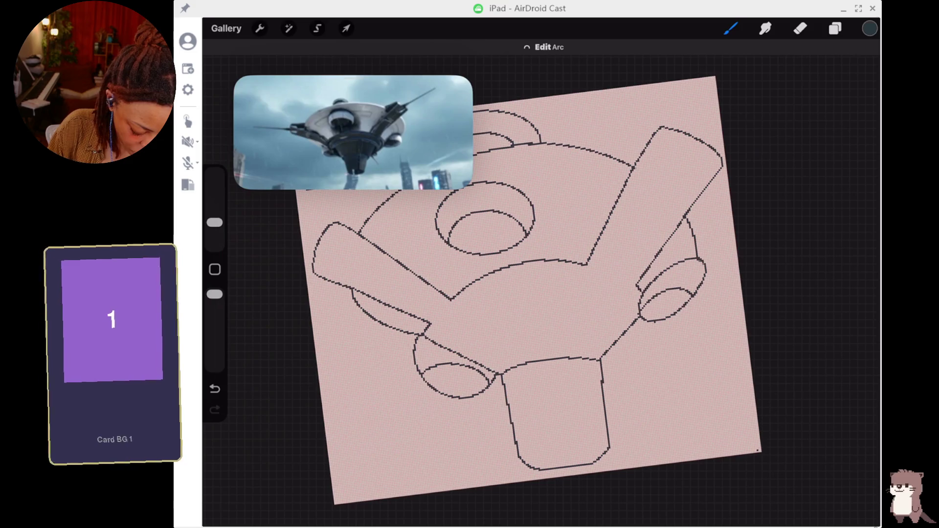
pyautogui.hotkey('ctrl', 'z')
pyautogui.hotkey('ctrl', 'z')
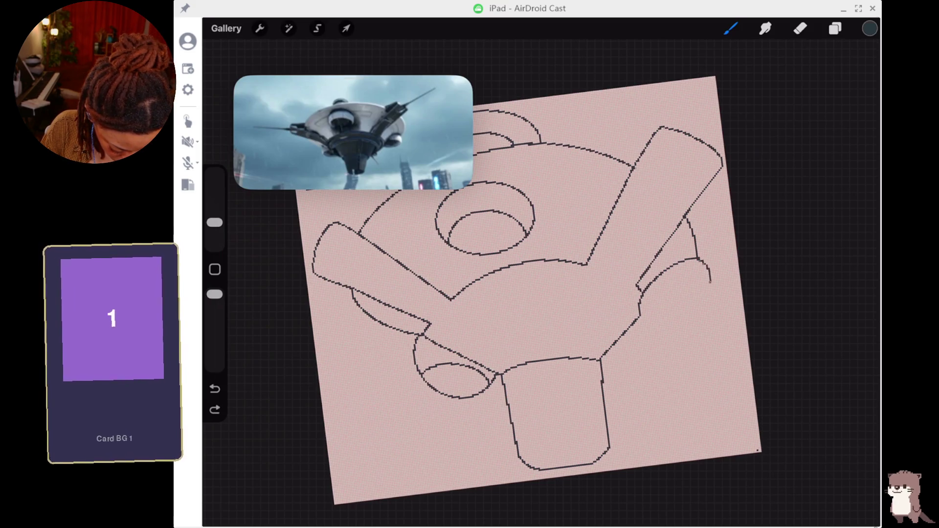
pyautogui.moveTo(710, 281)
pyautogui.mouseDown()
pyautogui.moveTo(664, 330)
pyautogui.moveTo(710, 291)
pyautogui.mouseUp()
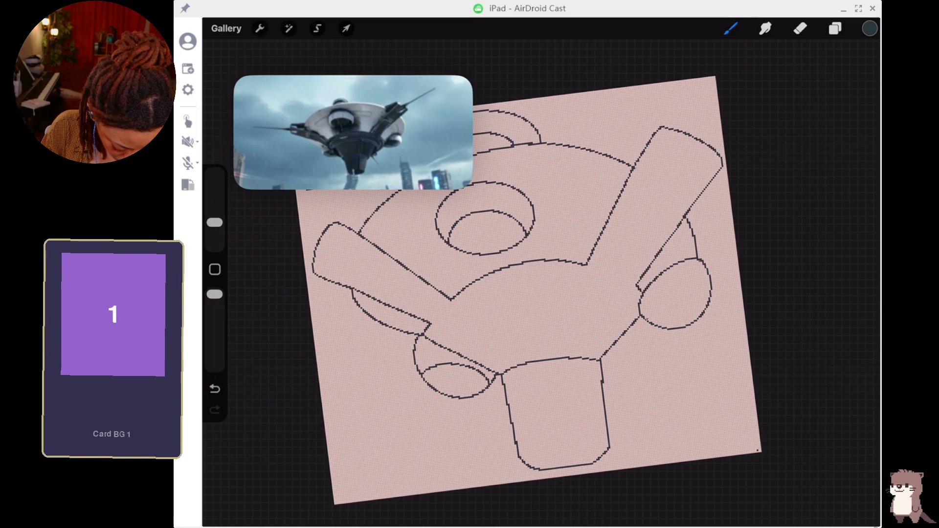
pyautogui.moveTo(665, 292); pyautogui.dragTo(708, 299)
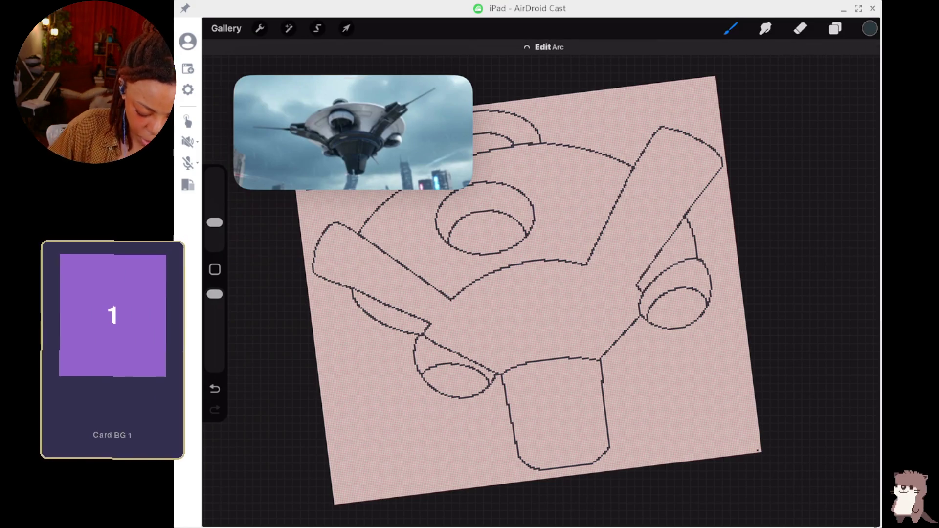
pyautogui.scroll(-5, 528, 289)
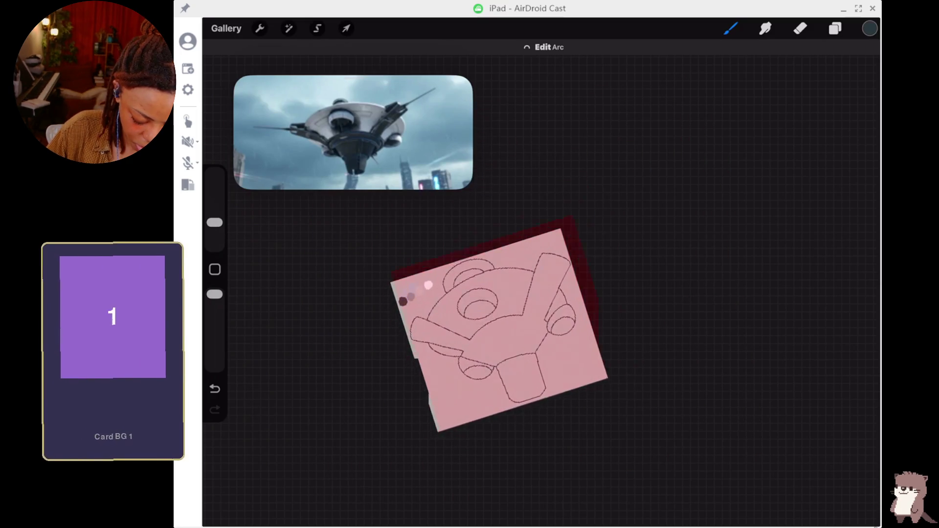
# - Lock Layer 3 through its swipe options and select Layer 4 in the Layers panel
pyautogui.scroll(5, 538, 294)
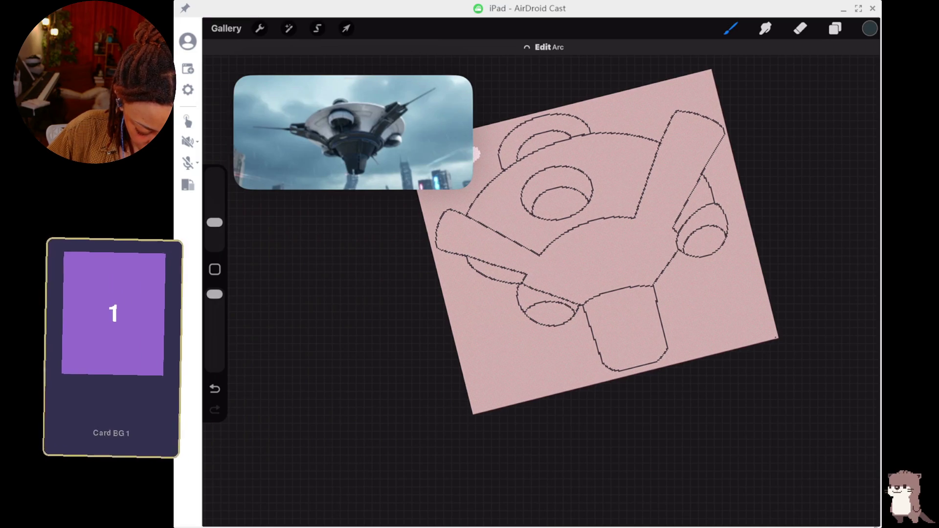
pyautogui.scroll(5, 586, 245)
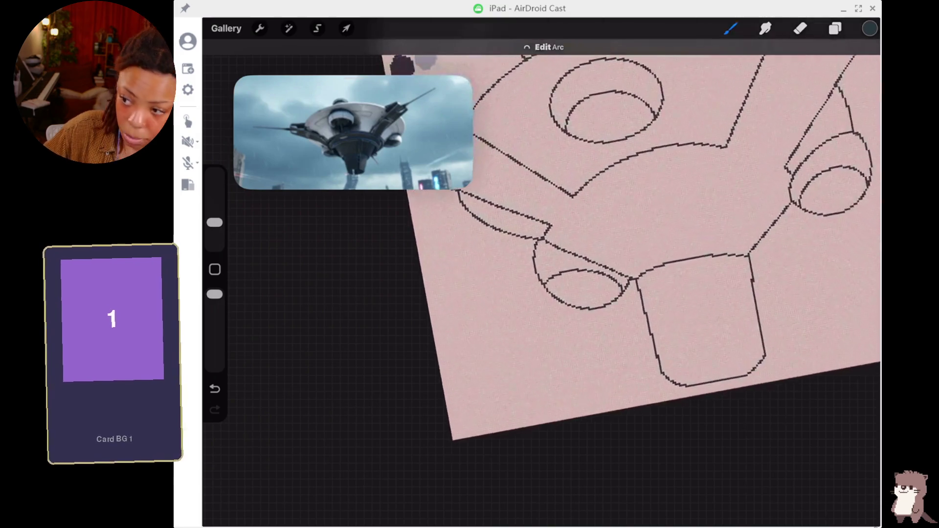
pyautogui.scroll(-5, 586, 269)
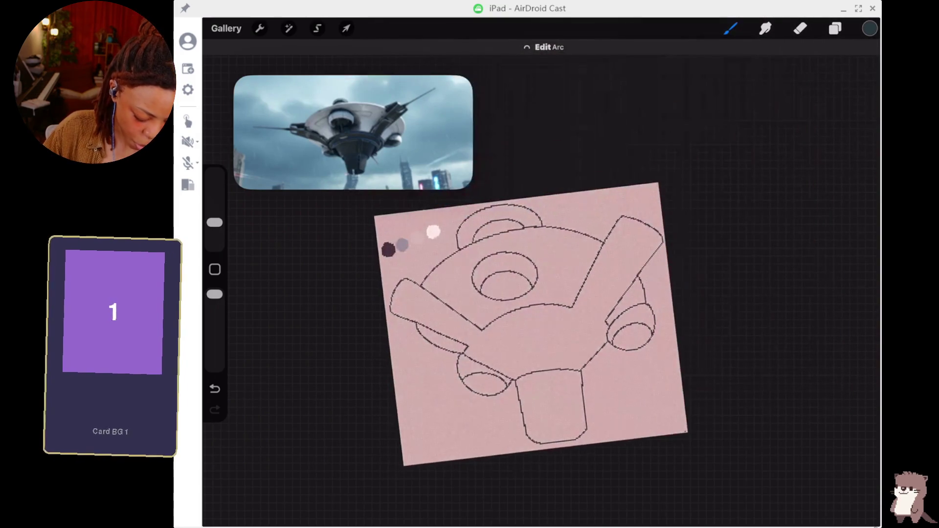
pyautogui.scroll(4, 586, 304)
pyautogui.click(834, 28)
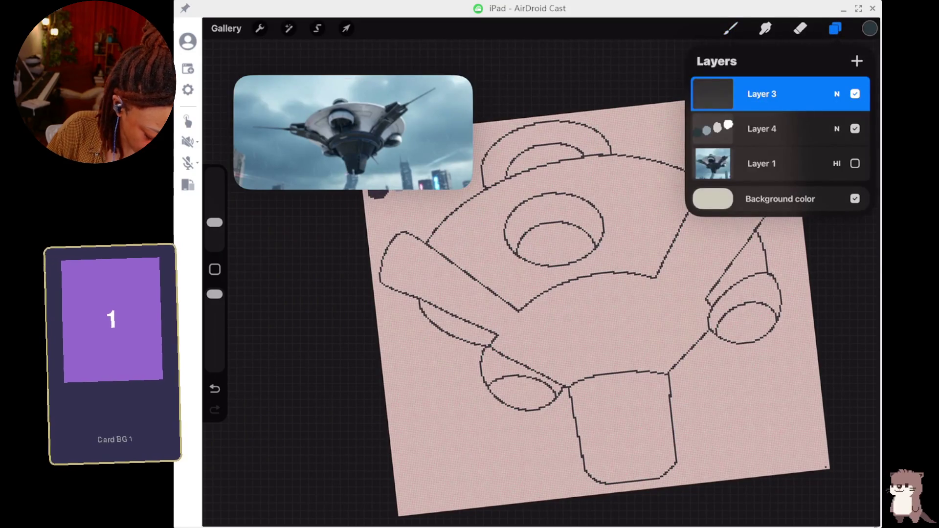
pyautogui.moveTo(831, 94); pyautogui.dragTo(734, 94)
pyautogui.click(763, 93)
pyautogui.click(761, 128)
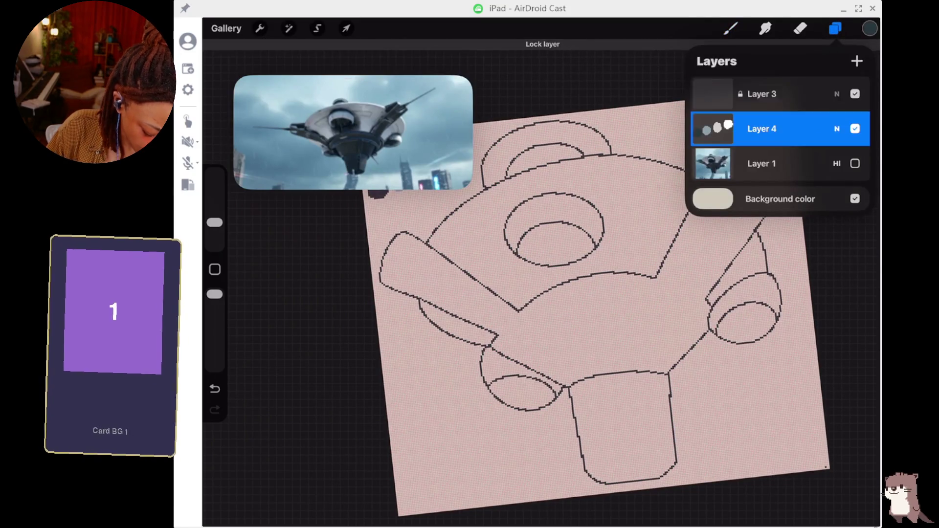
pyautogui.scroll(-2, 562, 293)
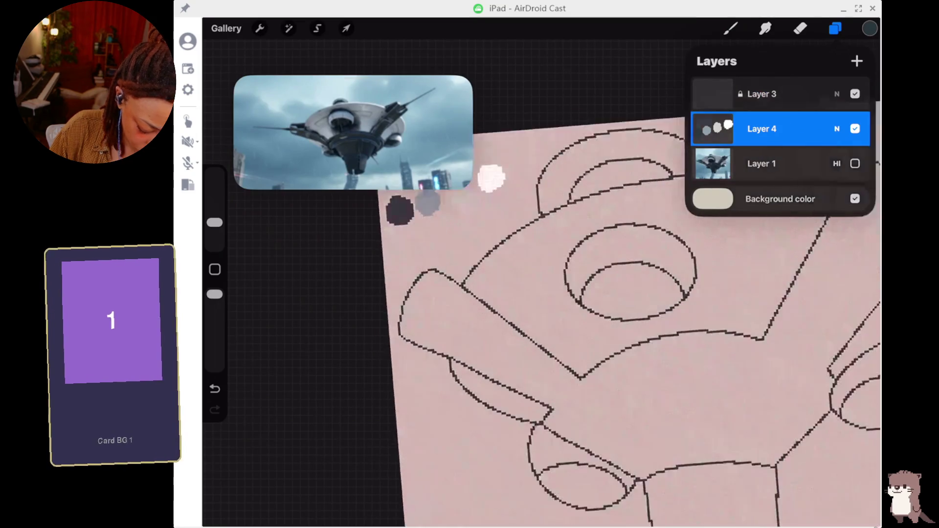
pyautogui.scroll(6, 562, 293)
# - Undo the stray dark marks and sample the pale grey swatch colour
pyautogui.moveTo(506, 145)
pyautogui.mouseDown()
pyautogui.moveTo(553, 215)
pyautogui.moveTo(551, 206)
pyautogui.moveTo(481, 216)
pyautogui.moveTo(384, 212)
pyautogui.moveTo(403, 256)
pyautogui.moveTo(449, 262)
pyautogui.mouseUp()
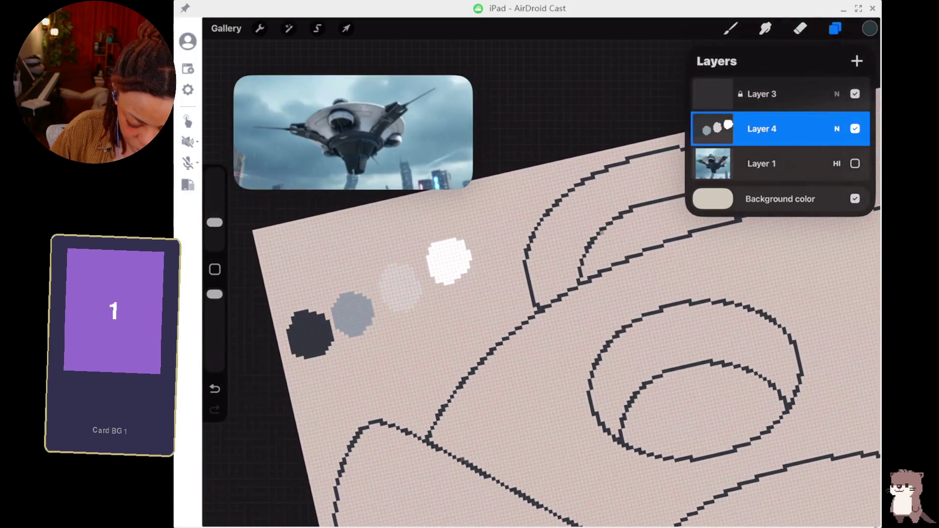
pyautogui.click(731, 27)
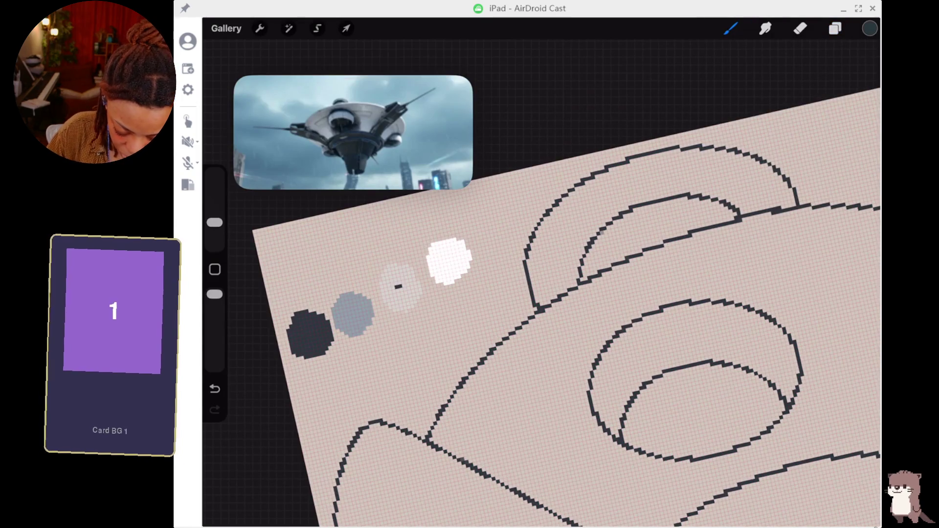
pyautogui.hotkey('ctrl', 'z')
pyautogui.click(397, 284)
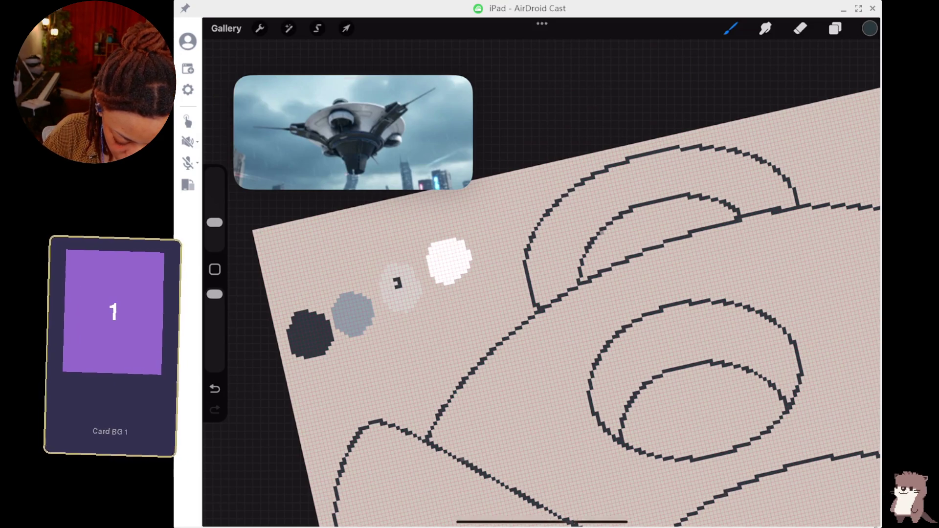
pyautogui.hotkey('ctrl', 'z')
pyautogui.click(397, 264)
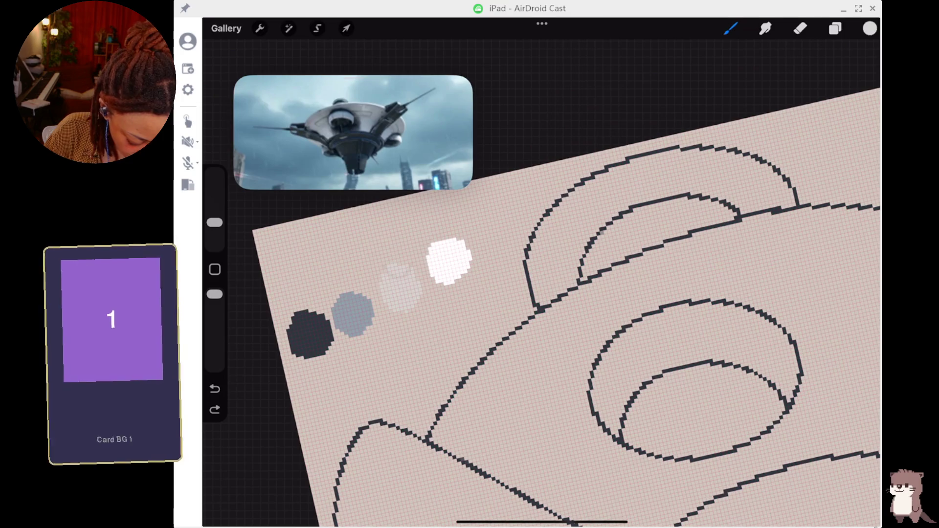
# - Enlarge the brush and paint pale grey pixels inside the left end of the upper arc
pyautogui.moveTo(214, 223); pyautogui.dragTo(215, 202)
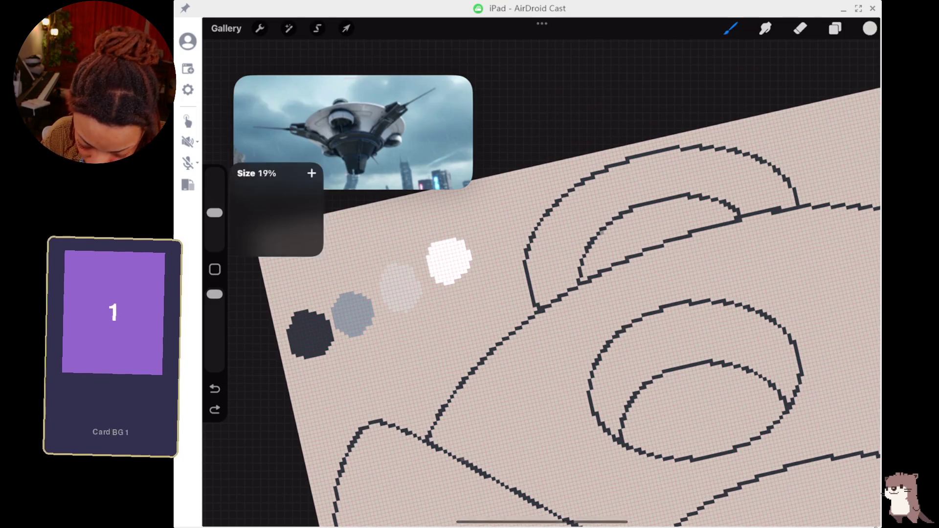
pyautogui.moveTo(549, 246); pyautogui.dragTo(566, 219)
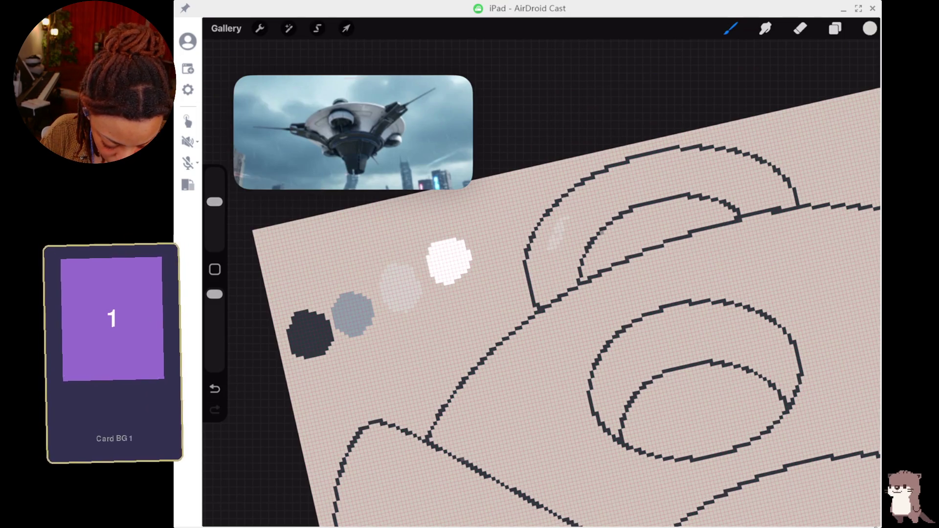
pyautogui.click(214, 202)
pyautogui.moveTo(215, 202); pyautogui.dragTo(214, 180)
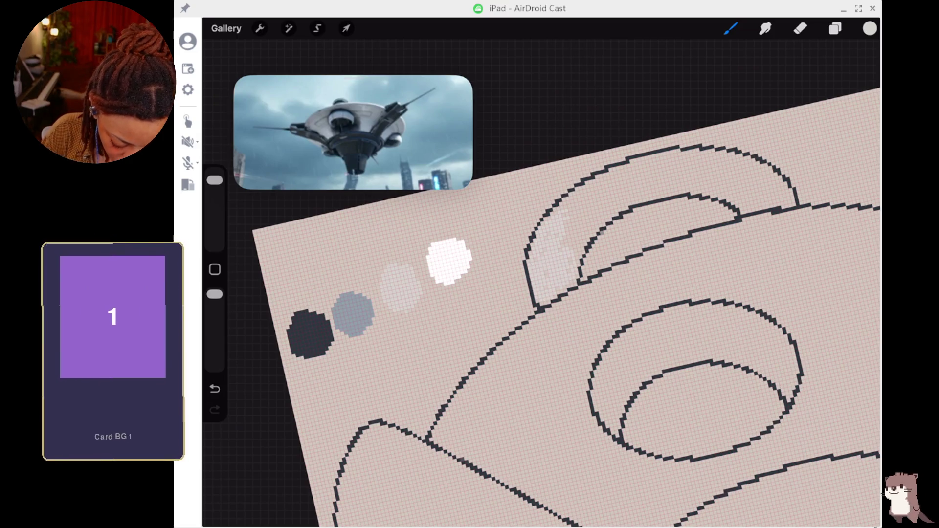
pyautogui.scroll(3, 537, 301)
pyautogui.scroll(3, 538, 300)
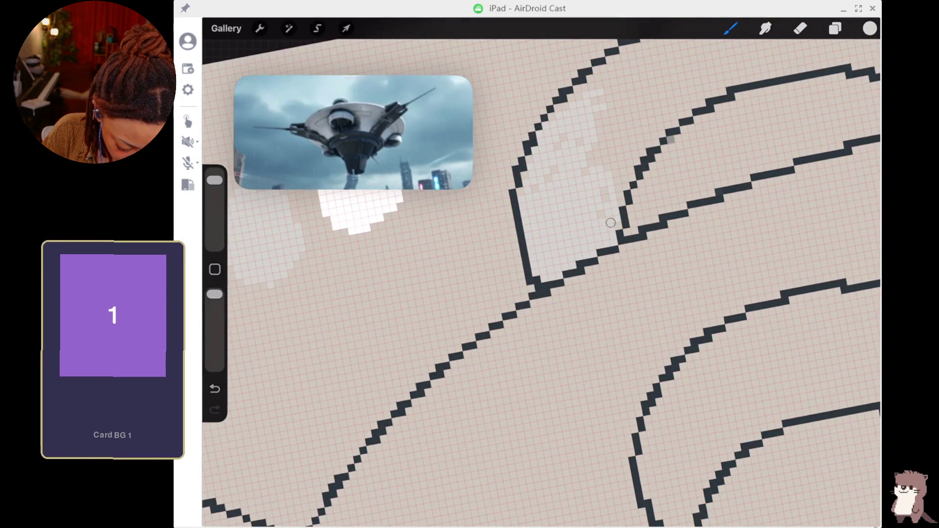
pyautogui.moveTo(619, 144); pyautogui.dragTo(583, 163)
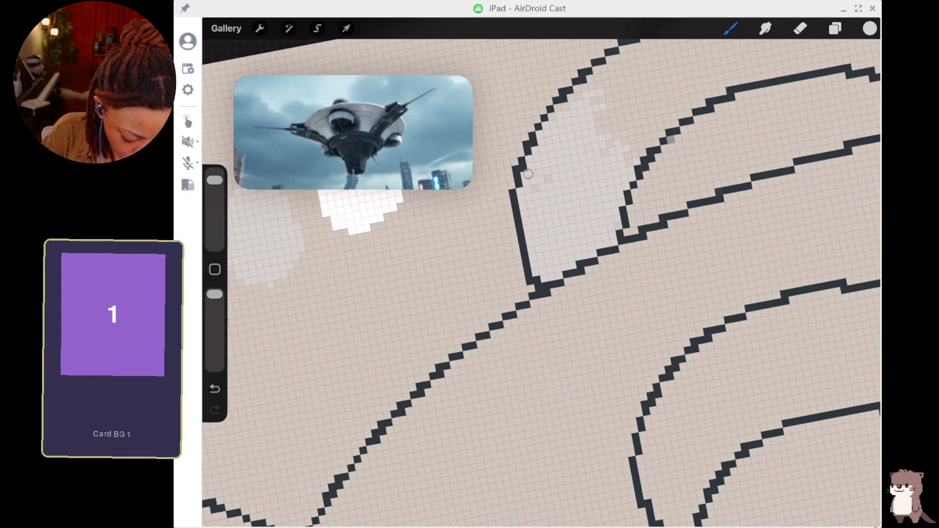
pyautogui.click(869, 28)
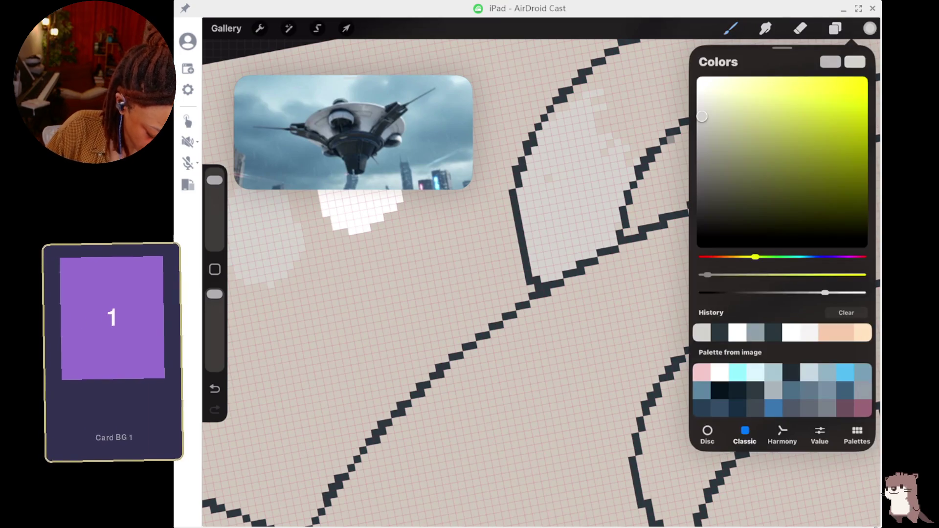
# - Set the background colour to brown #685D3F: saturation 41%, brightness about 42%
pyautogui.click(835, 27)
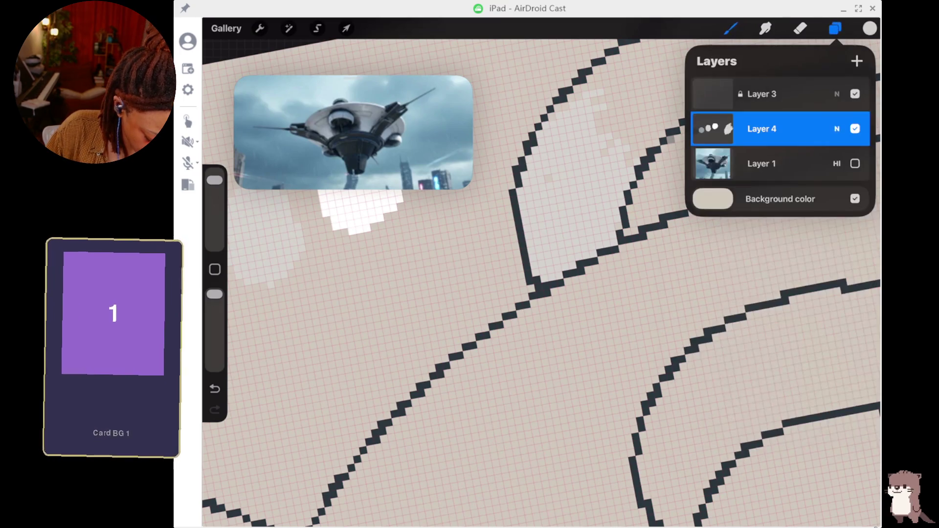
pyautogui.click(852, 199)
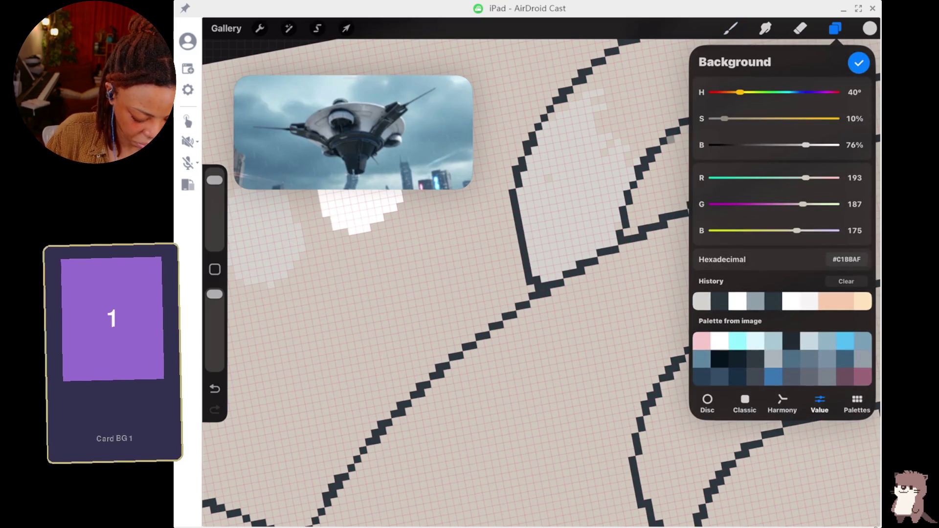
pyautogui.moveTo(724, 118); pyautogui.dragTo(762, 118)
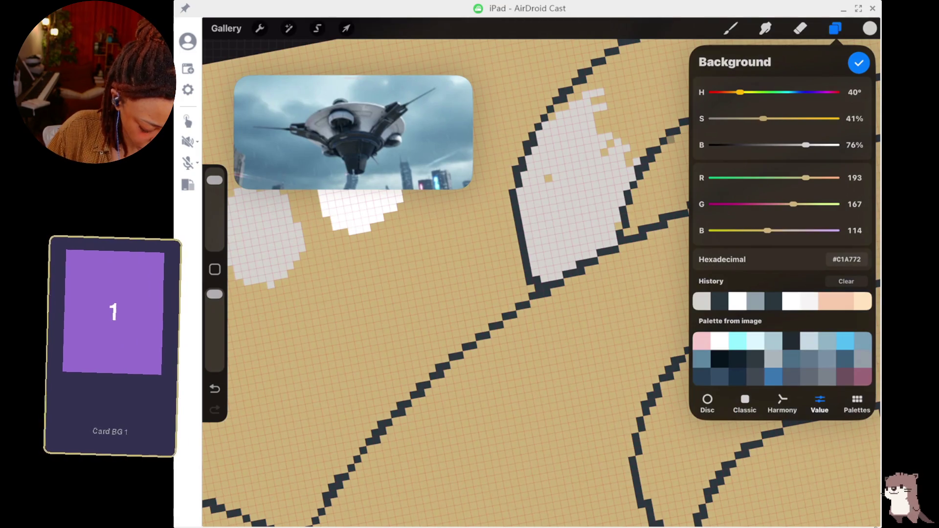
pyautogui.moveTo(805, 145); pyautogui.dragTo(765, 145)
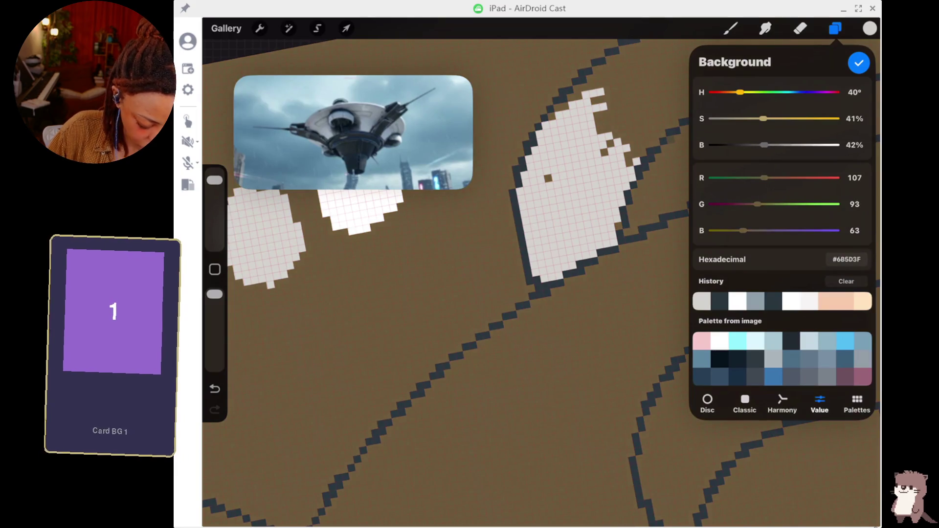
pyautogui.click(869, 28)
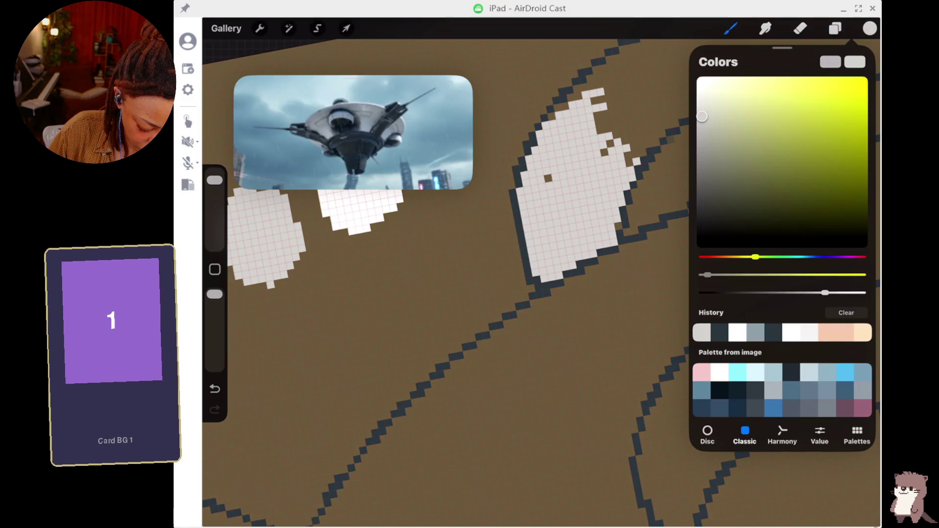
pyautogui.scroll(-5, 440, 293)
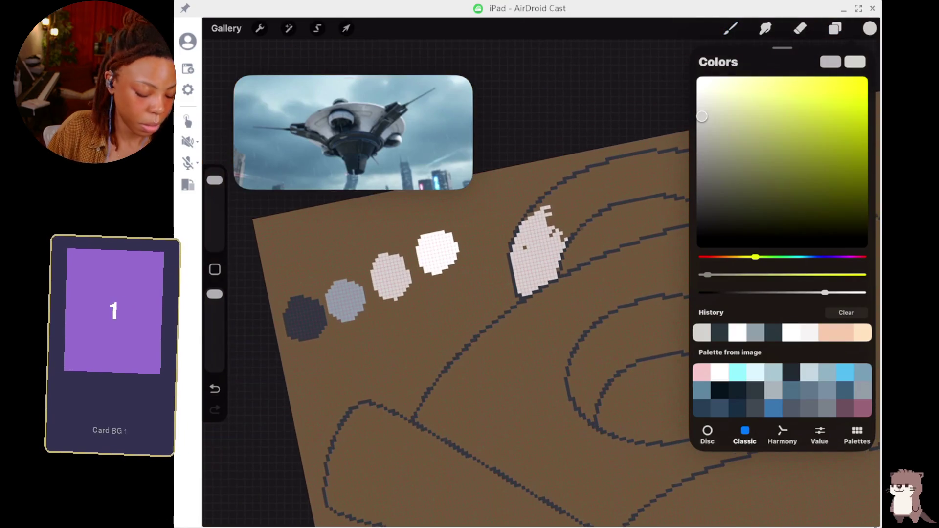
pyautogui.click(730, 28)
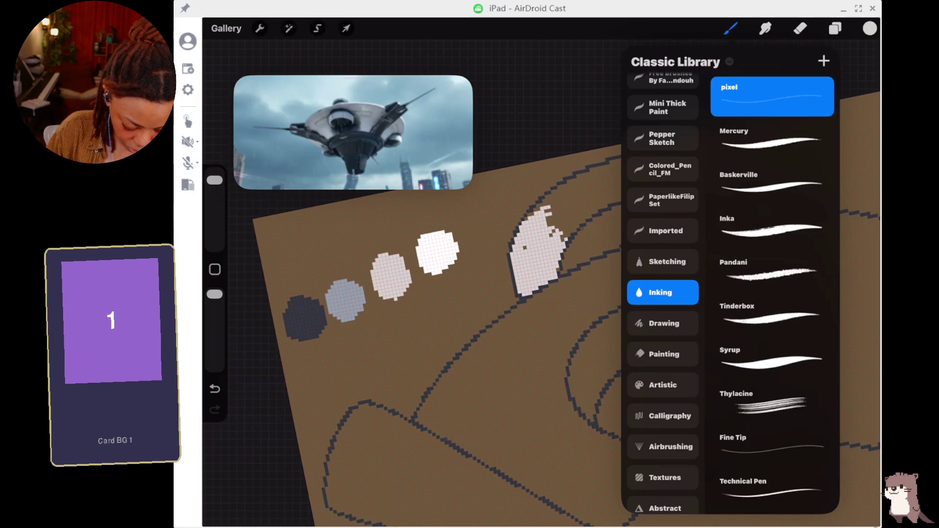
# - Paint pale pixels along the arc toward its right end, undoing and then restoring the stroke
pyautogui.scroll(5, 479, 293)
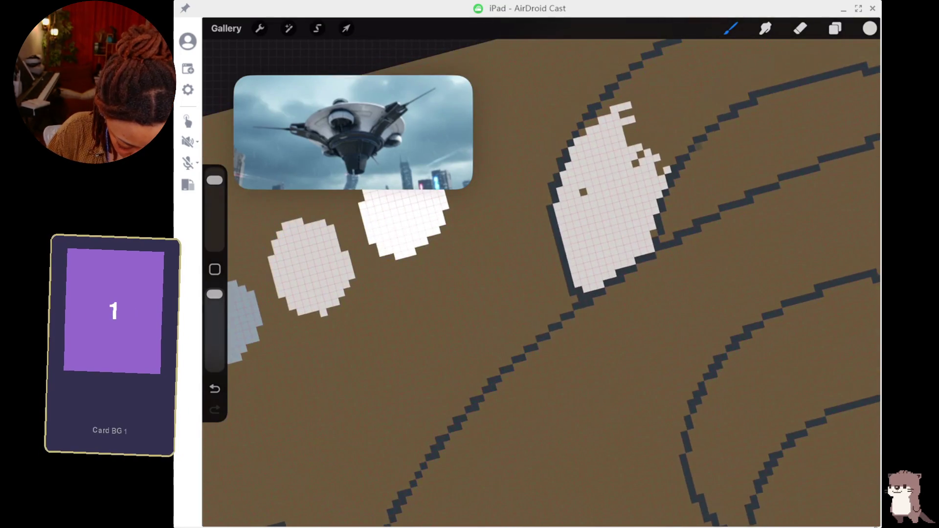
pyautogui.moveTo(667, 168)
pyautogui.mouseDown()
pyautogui.moveTo(706, 120)
pyautogui.moveTo(660, 146)
pyautogui.moveTo(666, 113)
pyautogui.moveTo(635, 92)
pyautogui.moveTo(601, 112)
pyautogui.moveTo(572, 145)
pyautogui.mouseUp()
pyautogui.hotkey('ctrl', 'z')
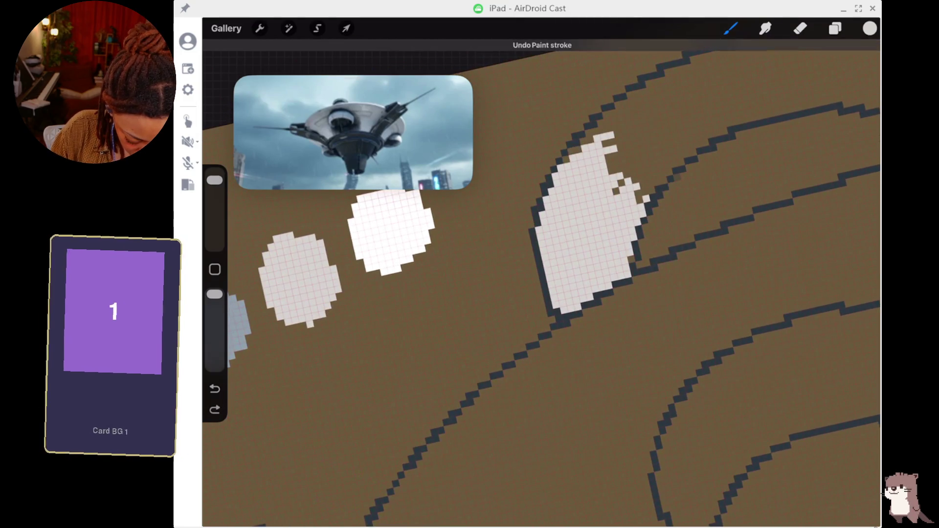
pyautogui.hotkey('ctrl', 'shift', 'z')
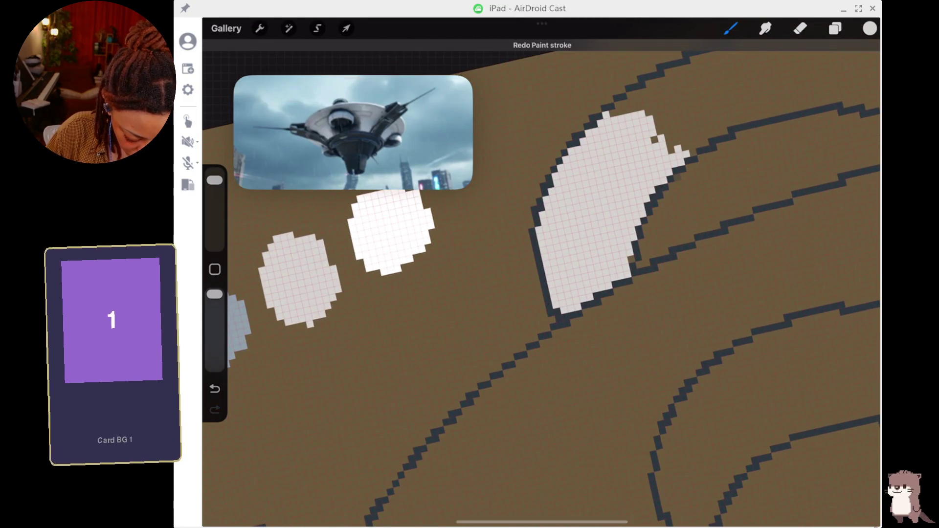
pyautogui.scroll(-5, 541, 294)
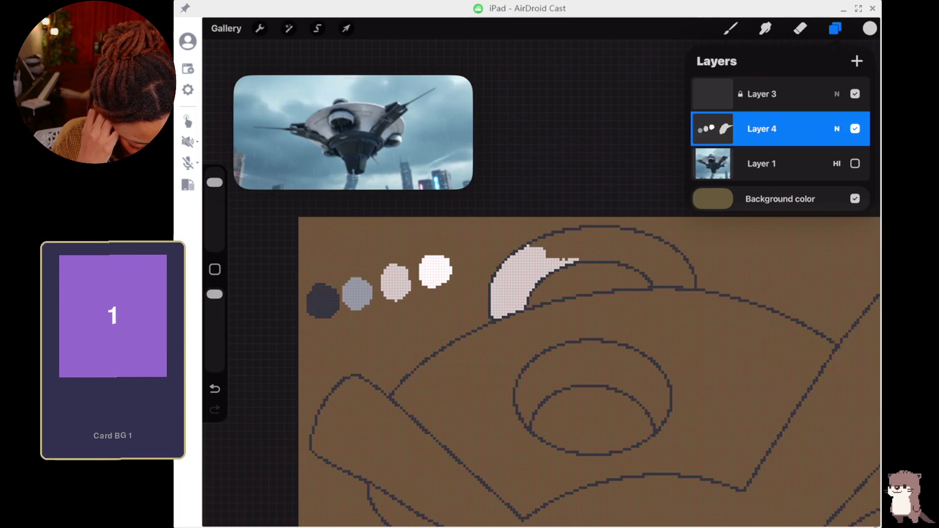
# - Trial-fill Layer 4 and the unlocked Layer 3, undoing both fills
pyautogui.click(761, 128)
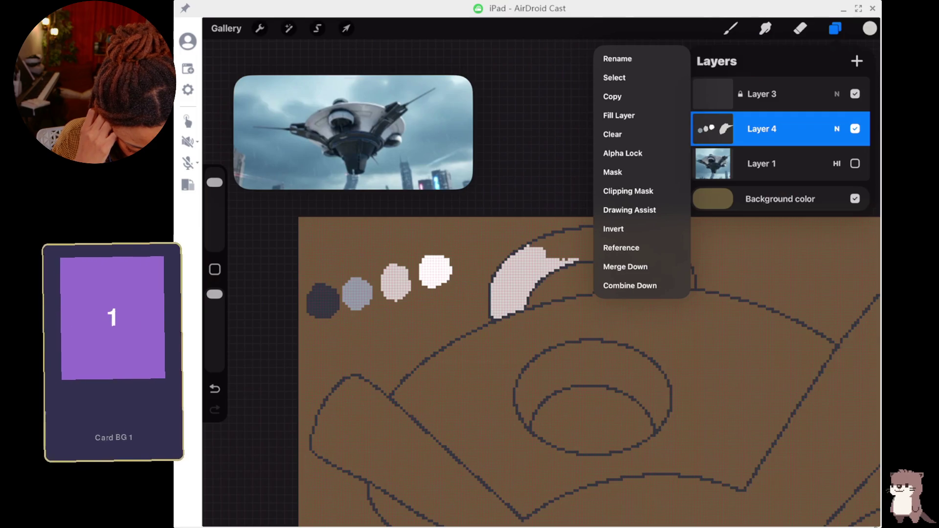
pyautogui.click(618, 115)
pyautogui.hotkey('ctrl', 'z')
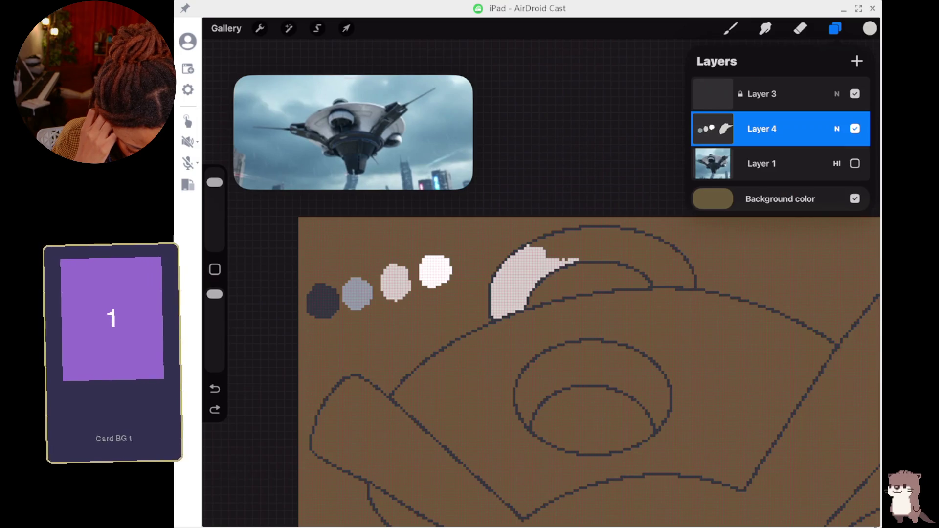
pyautogui.click(762, 94)
pyautogui.moveTo(806, 94); pyautogui.dragTo(733, 93)
pyautogui.click(716, 94)
pyautogui.click(712, 94)
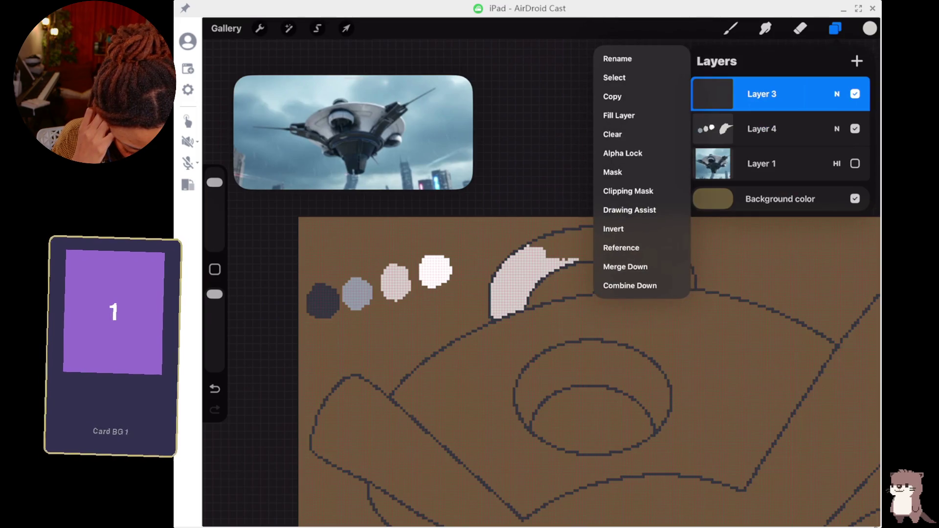
pyautogui.click(619, 115)
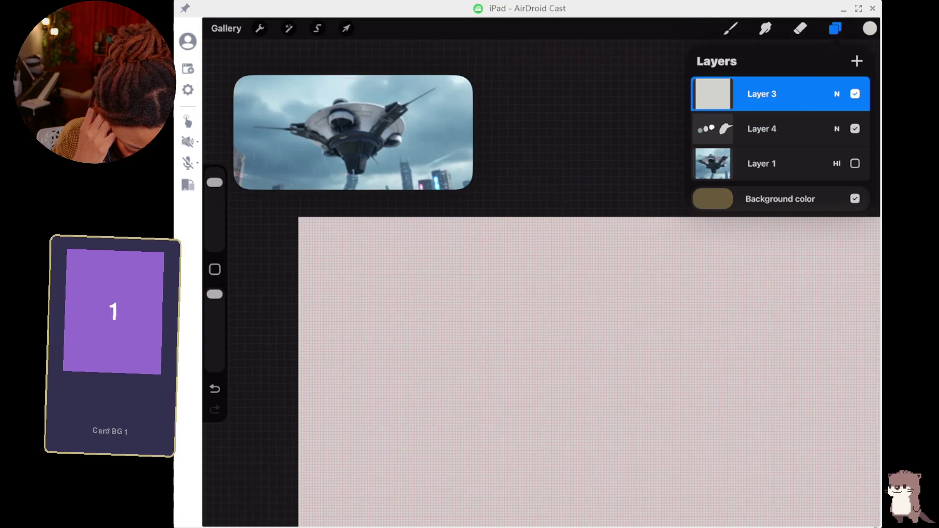
pyautogui.hotkey('ctrl', 'z')
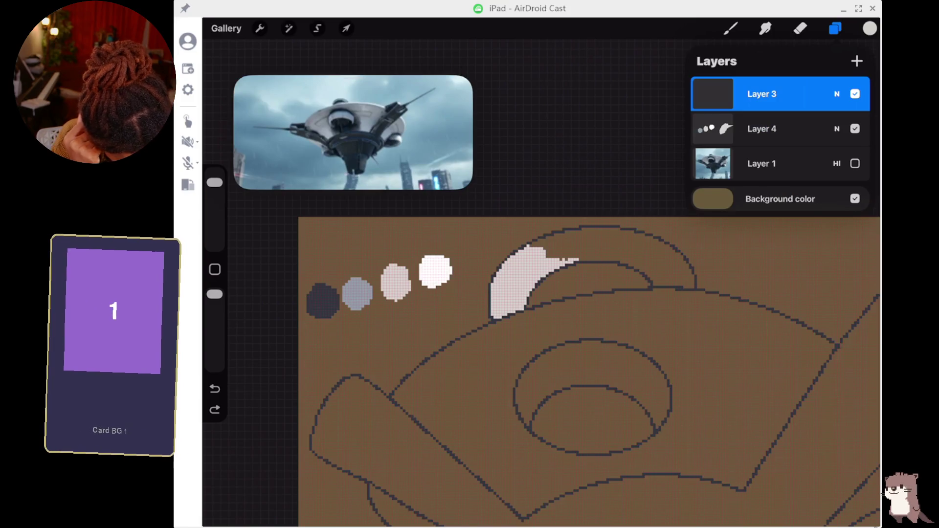
# - Lock Layer 3 again and return to Layer 4 for painting
pyautogui.scroll(5, 537, 342)
pyautogui.scroll(-2, 538, 318)
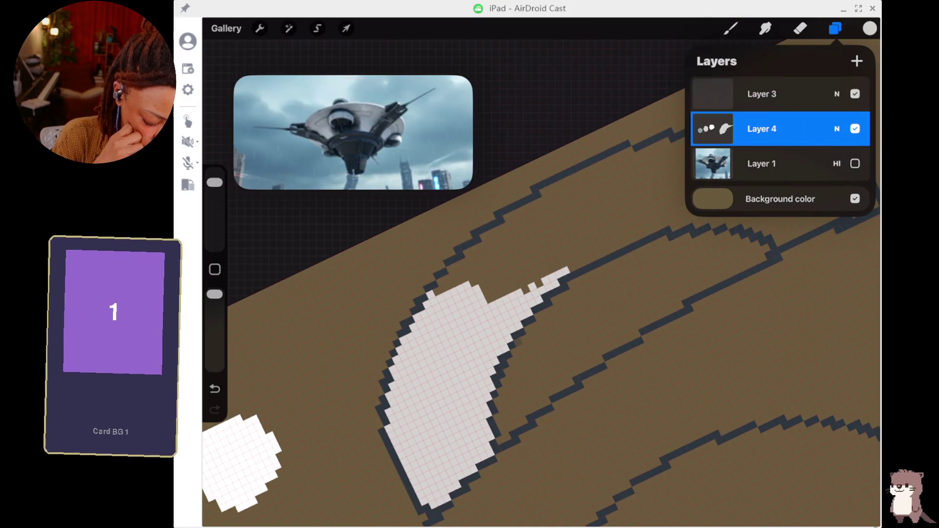
pyautogui.moveTo(807, 94); pyautogui.dragTo(709, 94)
pyautogui.click(765, 94)
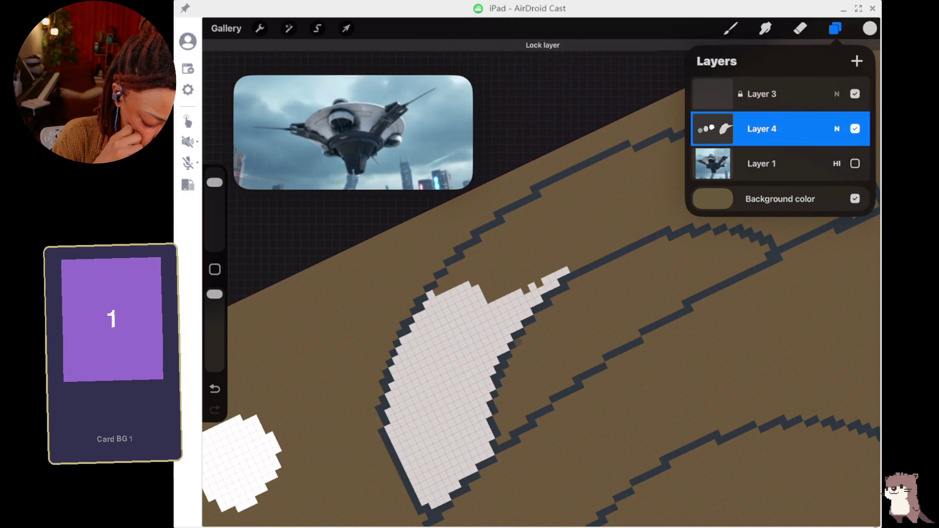
pyautogui.click(761, 129)
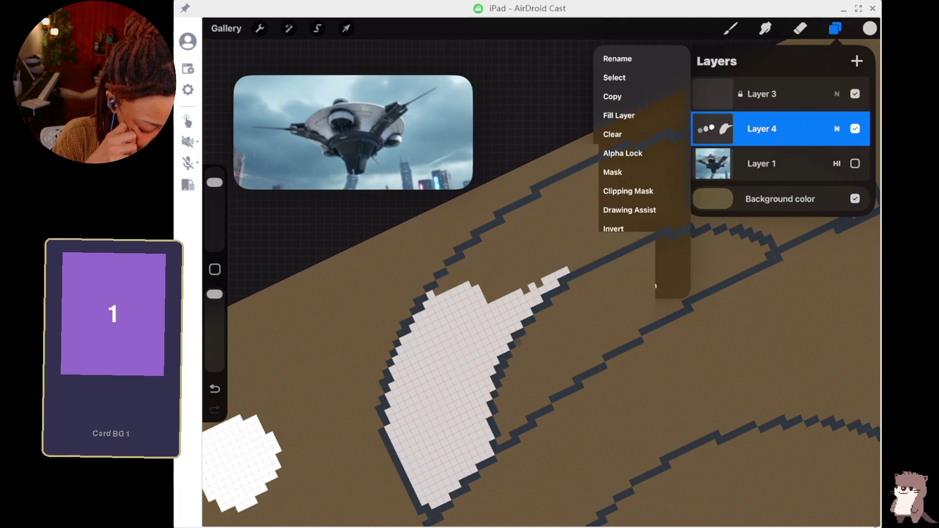
pyautogui.click(731, 28)
pyautogui.click(730, 28)
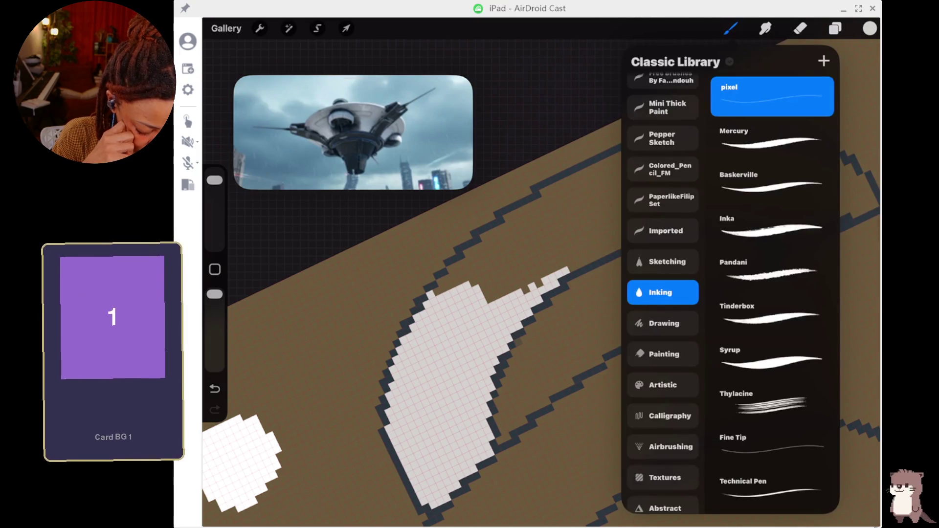
# - Switch to the Inking Syrup brush at 3% size and 100% opacity
pyautogui.click(772, 140)
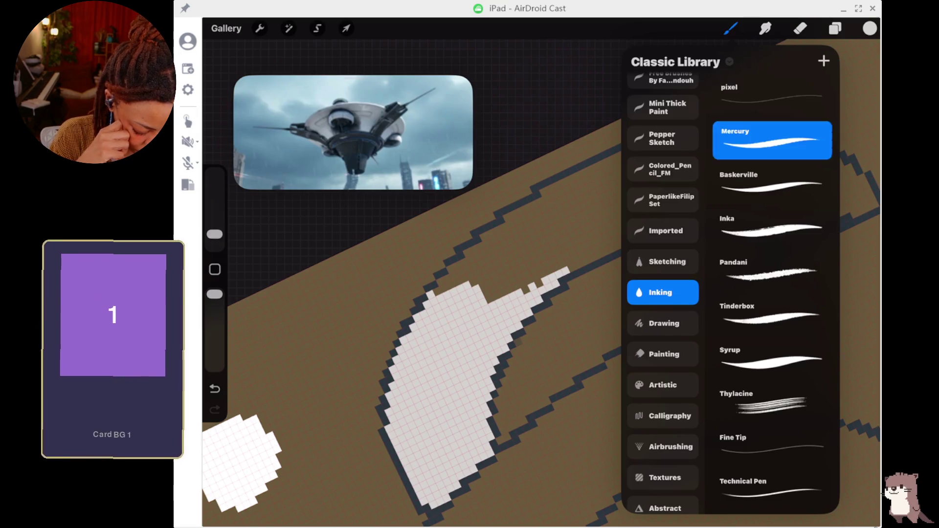
pyautogui.moveTo(484, 255); pyautogui.dragTo(724, 147)
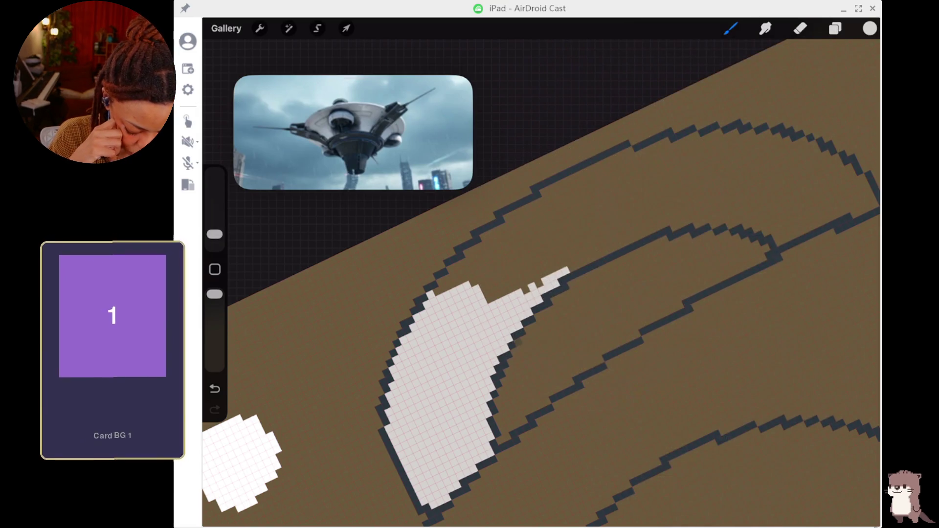
pyautogui.moveTo(214, 234); pyautogui.dragTo(214, 244)
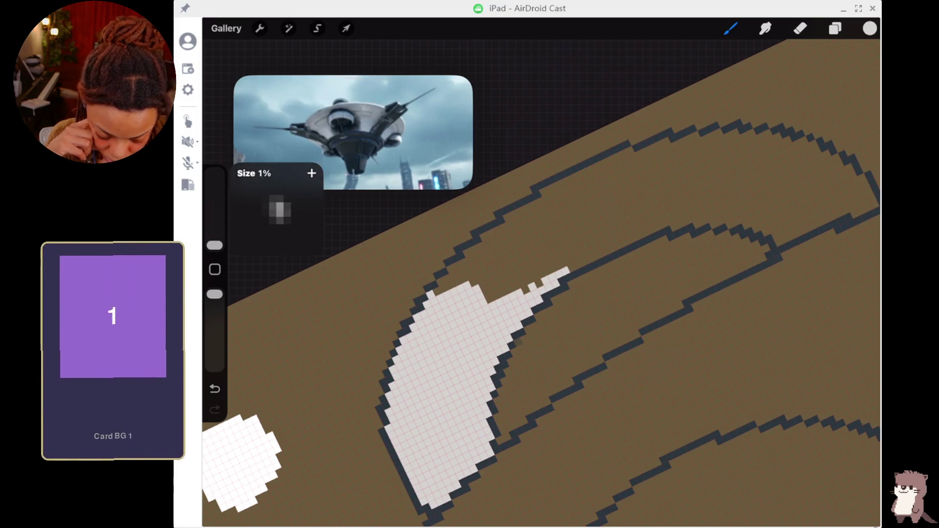
pyautogui.moveTo(553, 279); pyautogui.dragTo(597, 215)
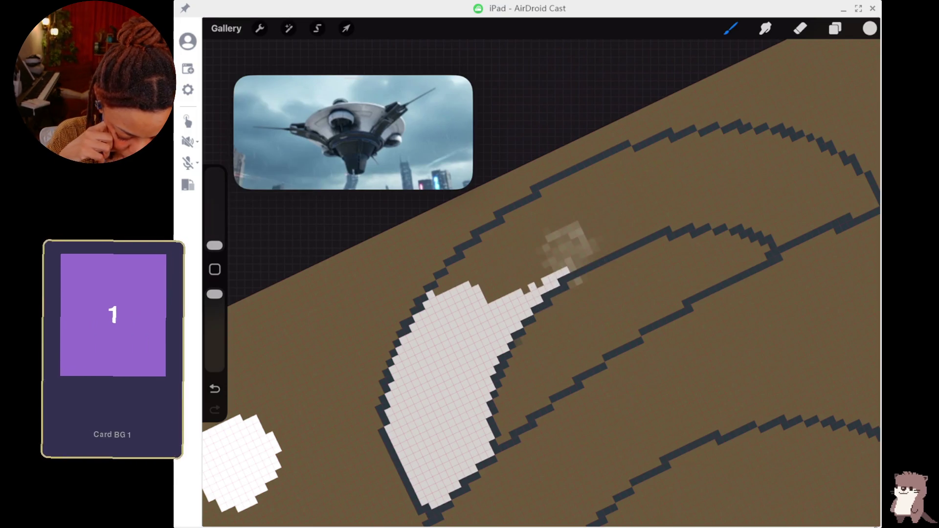
pyautogui.click(214, 389)
pyautogui.click(730, 28)
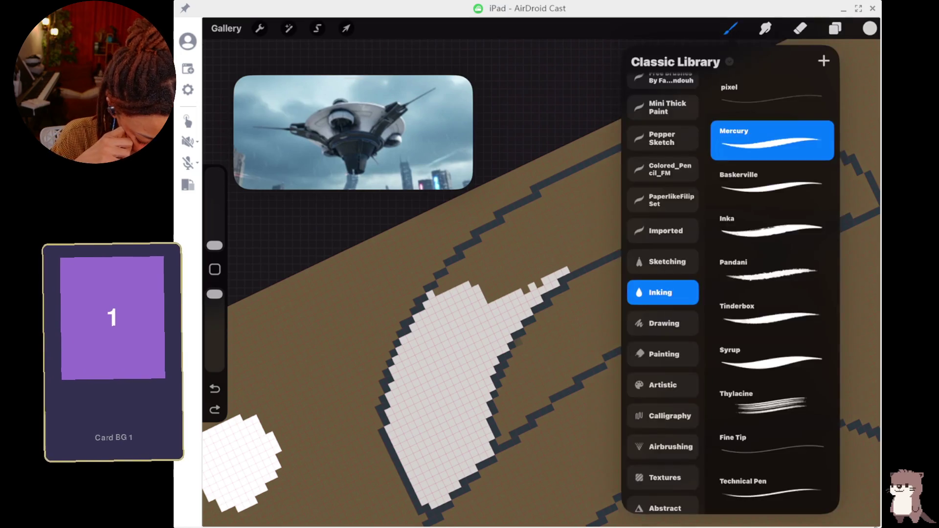
pyautogui.click(772, 360)
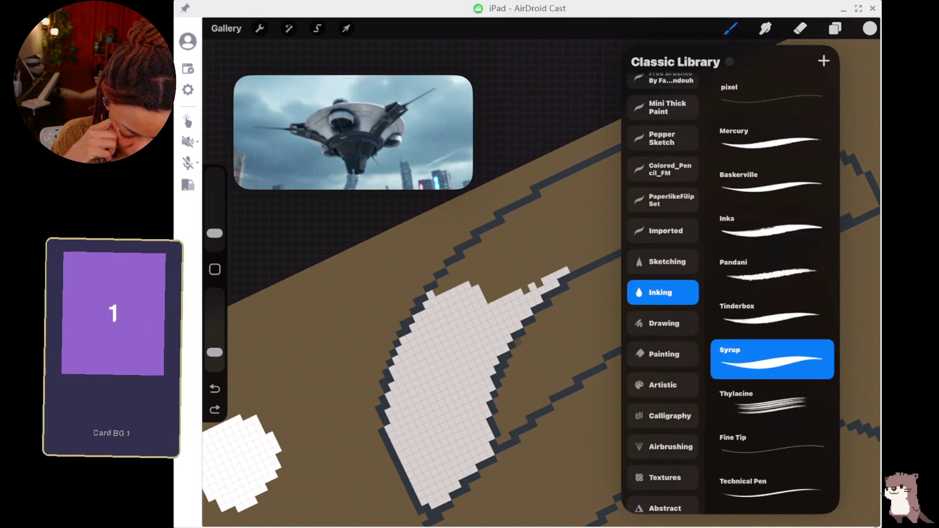
pyautogui.click(214, 238)
pyautogui.moveTo(214, 238); pyautogui.dragTo(214, 233)
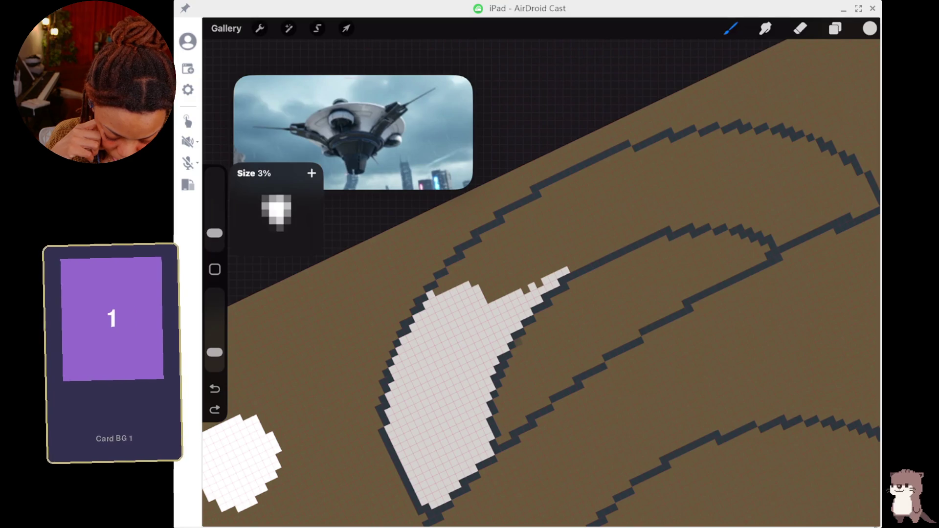
pyautogui.moveTo(214, 352); pyautogui.dragTo(214, 294)
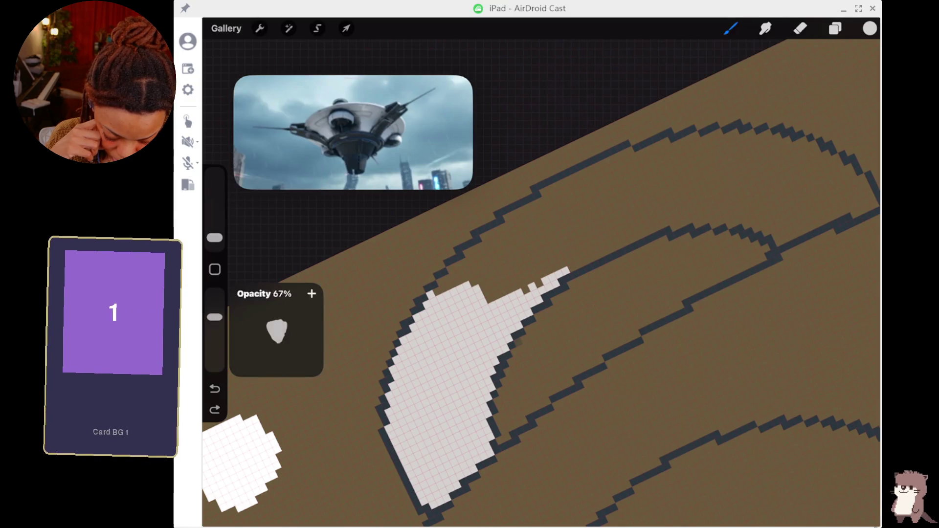
pyautogui.moveTo(214, 238); pyautogui.dragTo(214, 233)
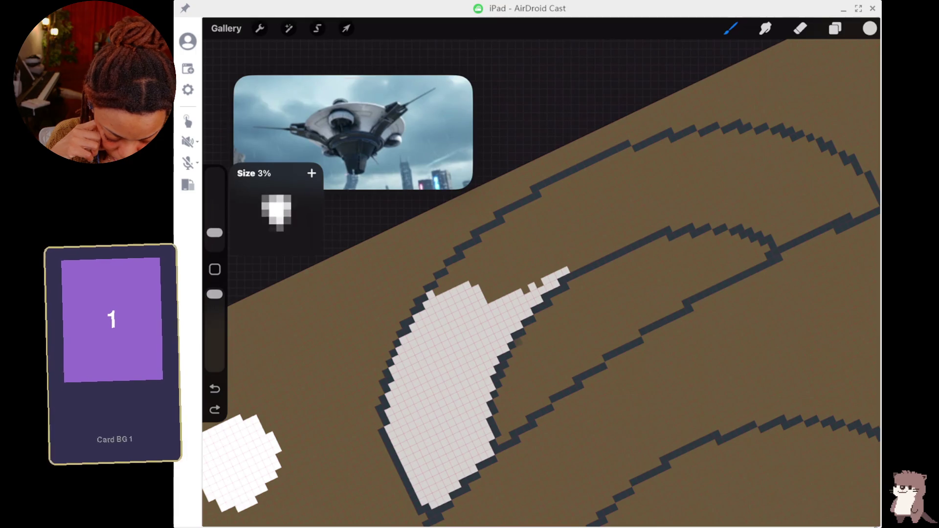
# - Paint light gray across the remaining arc band, including the gap and upper-right tip
pyautogui.moveTo(557, 242); pyautogui.dragTo(601, 218)
pyautogui.moveTo(538, 267)
pyautogui.mouseDown()
pyautogui.moveTo(596, 235)
pyautogui.moveTo(606, 242)
pyautogui.moveTo(643, 228)
pyautogui.moveTo(496, 293)
pyautogui.mouseUp()
pyautogui.moveTo(540, 249)
pyautogui.mouseDown()
pyautogui.moveTo(521, 298)
pyautogui.moveTo(531, 238)
pyautogui.moveTo(462, 256)
pyautogui.moveTo(467, 266)
pyautogui.moveTo(435, 291)
pyautogui.mouseUp()
pyautogui.moveTo(650, 212)
pyautogui.mouseDown()
pyautogui.moveTo(626, 223)
pyautogui.moveTo(677, 196)
pyautogui.moveTo(644, 216)
pyautogui.moveTo(753, 196)
pyautogui.moveTo(715, 209)
pyautogui.moveTo(671, 184)
pyautogui.moveTo(772, 198)
pyautogui.moveTo(759, 203)
pyautogui.moveTo(778, 229)
pyautogui.moveTo(843, 197)
pyautogui.moveTo(870, 195)
pyautogui.moveTo(831, 166)
pyautogui.moveTo(811, 180)
pyautogui.moveTo(773, 142)
pyautogui.moveTo(748, 156)
pyautogui.moveTo(685, 141)
pyautogui.moveTo(731, 141)
pyautogui.moveTo(660, 146)
pyautogui.moveTo(489, 242)
pyautogui.moveTo(608, 193)
pyautogui.moveTo(595, 185)
pyautogui.moveTo(692, 156)
pyautogui.mouseUp()
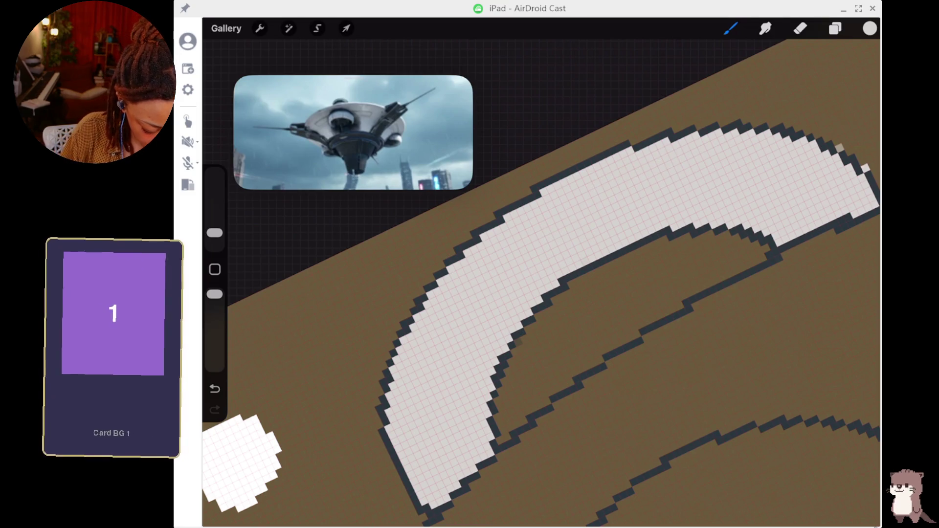
pyautogui.press('e')
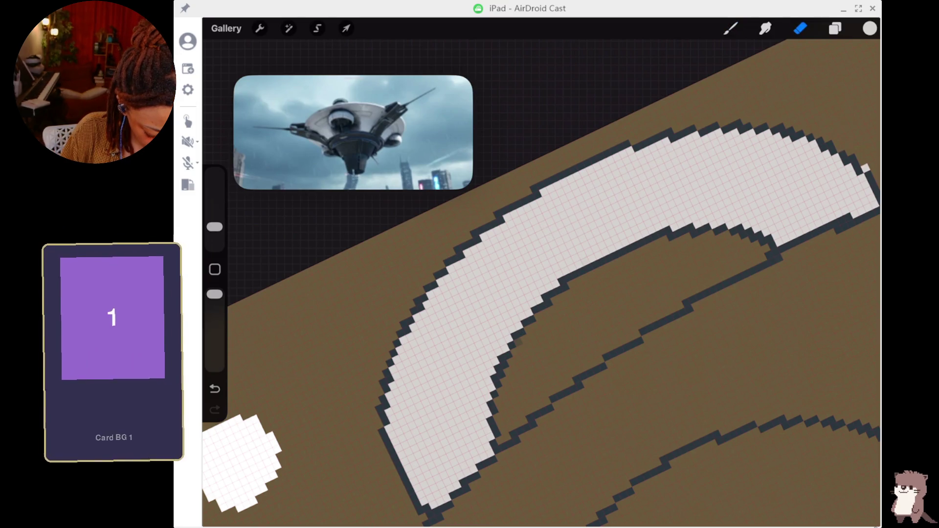
pyautogui.scroll(-5, 541, 273)
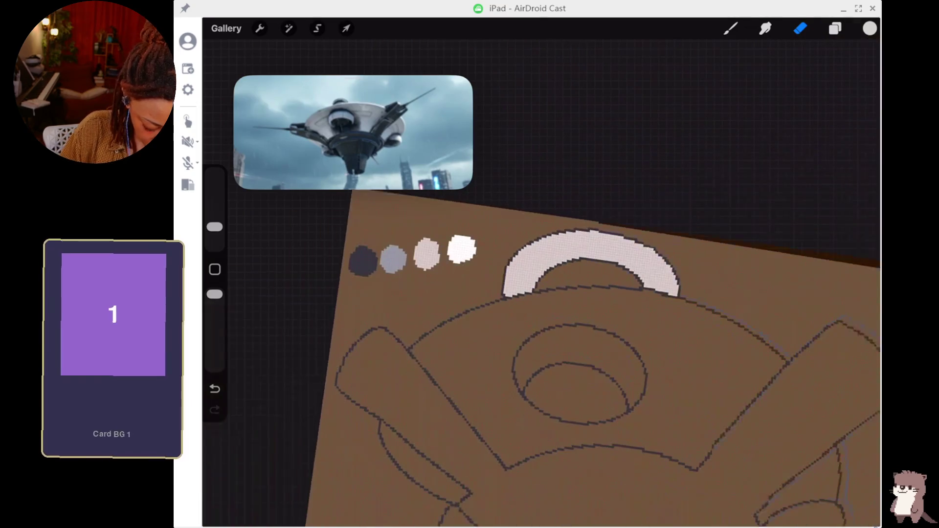
pyautogui.scroll(5, 541, 293)
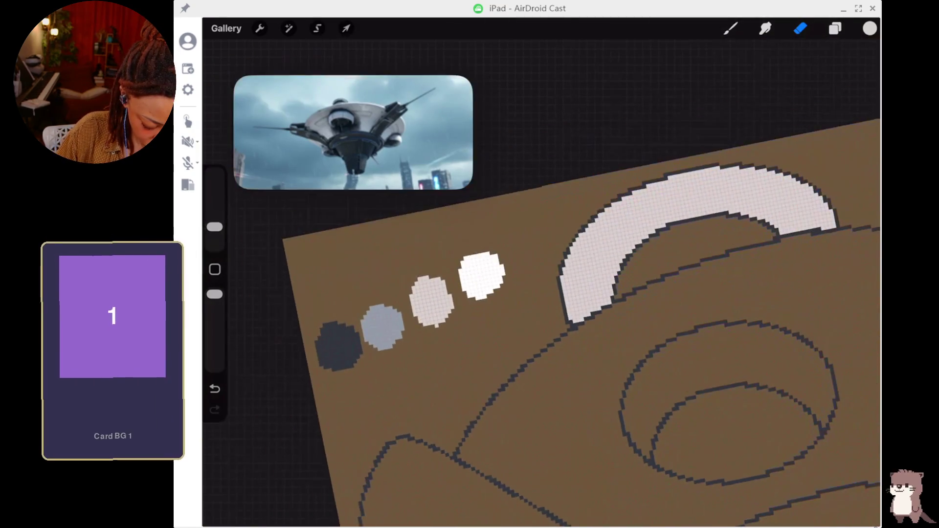
pyautogui.scroll(-1, 541, 323)
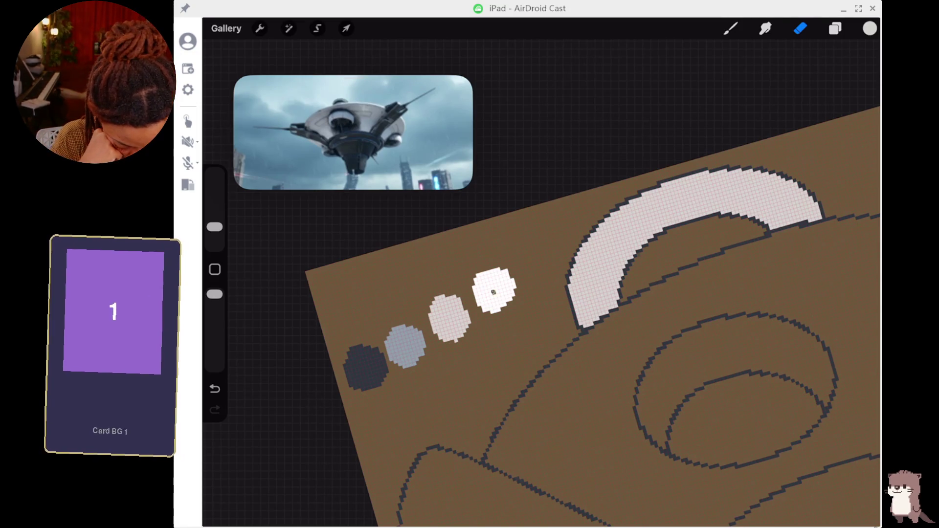
pyautogui.hotkey('ctrl', 'z')
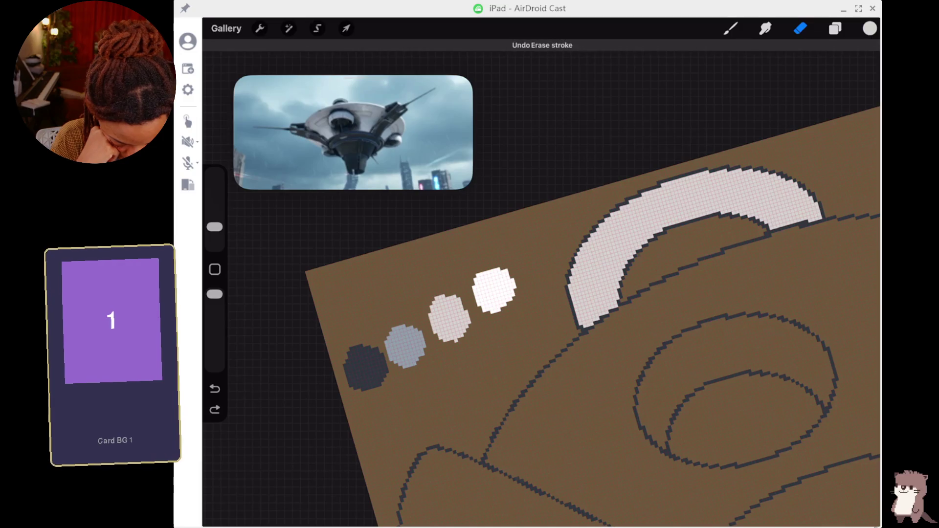
pyautogui.press('b')
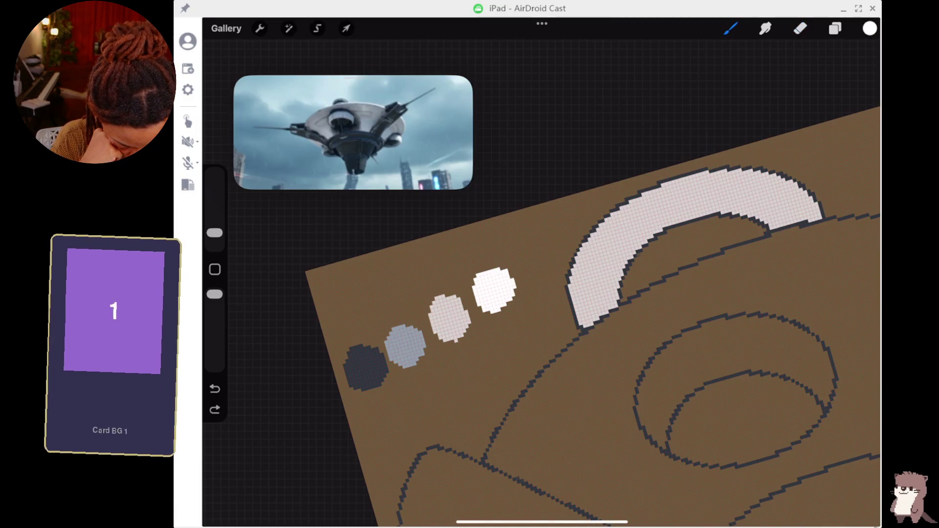
# - Paint a white highlight along the arc's outer edge, then fill the inner crescent light gray
pyautogui.moveTo(215, 233); pyautogui.dragTo(215, 238)
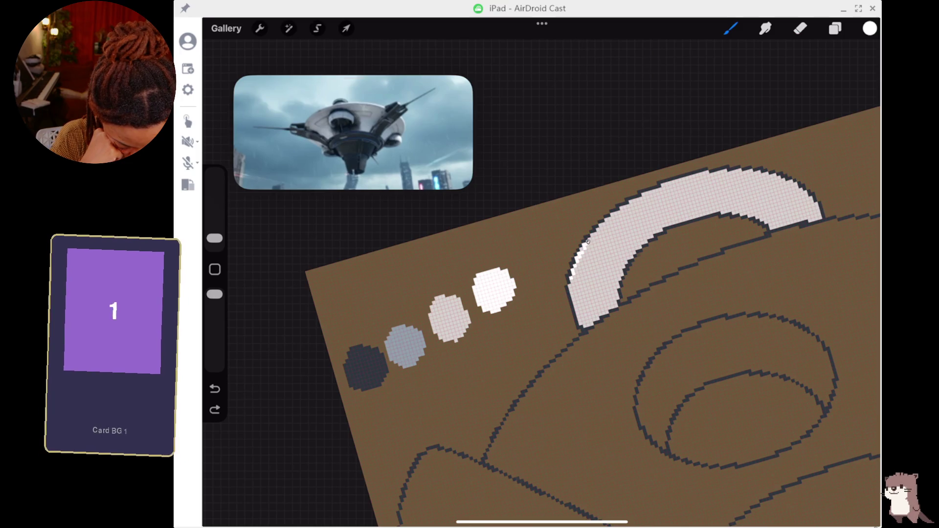
pyautogui.moveTo(620, 209); pyautogui.dragTo(632, 201)
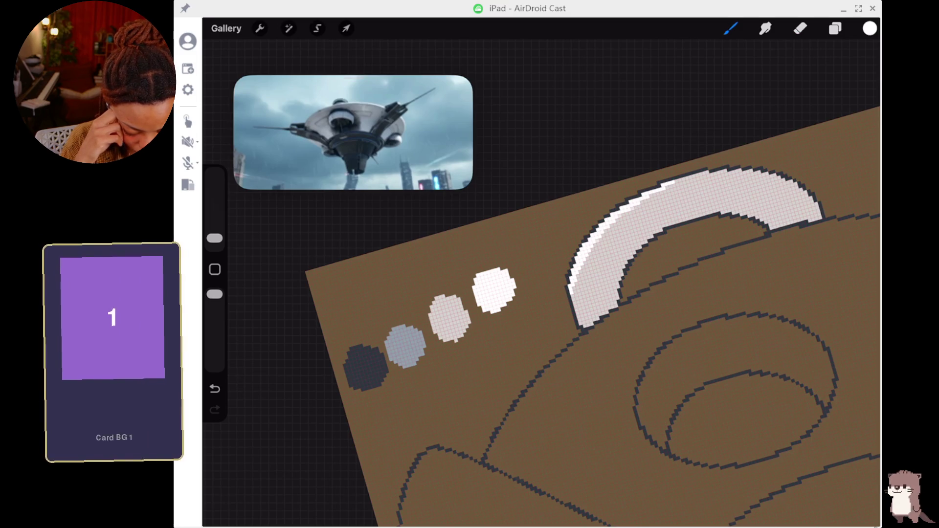
pyautogui.click(448, 317)
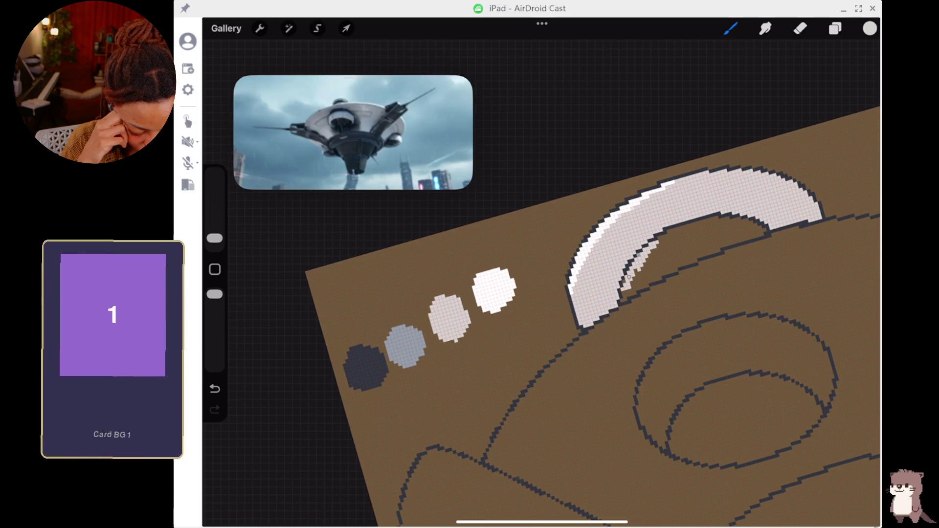
pyautogui.moveTo(642, 285); pyautogui.dragTo(653, 244)
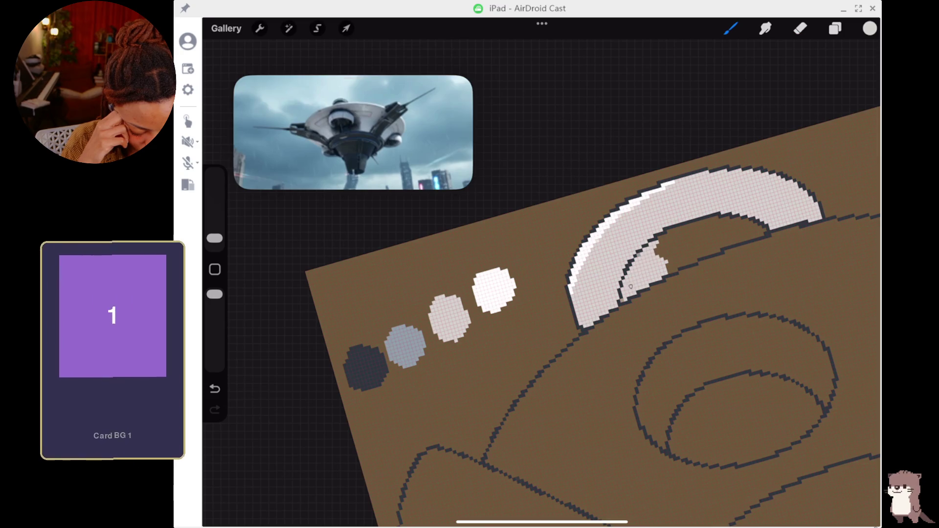
pyautogui.moveTo(704, 252)
pyautogui.mouseDown()
pyautogui.moveTo(665, 265)
pyautogui.moveTo(694, 242)
pyautogui.moveTo(657, 235)
pyautogui.moveTo(723, 220)
pyautogui.moveTo(699, 250)
pyautogui.moveTo(716, 249)
pyautogui.mouseUp()
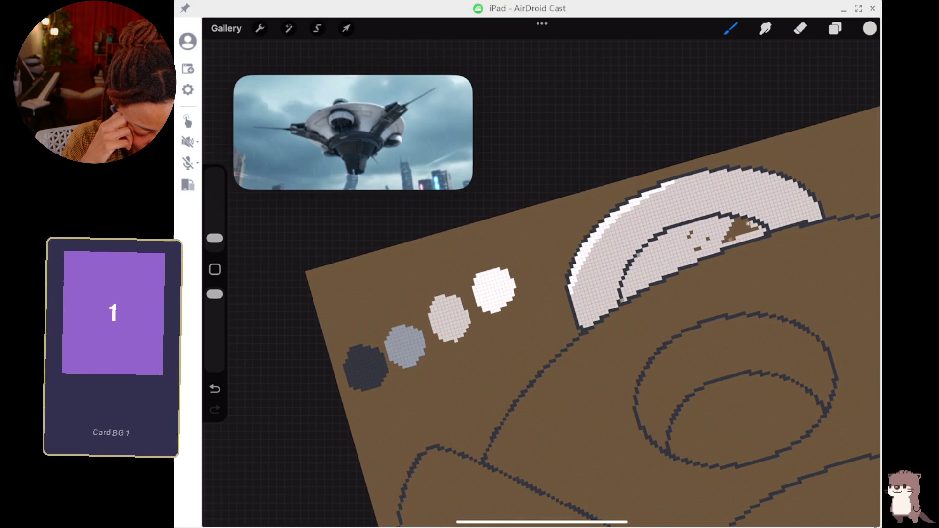
pyautogui.moveTo(751, 230)
pyautogui.mouseDown()
pyautogui.moveTo(726, 238)
pyautogui.moveTo(736, 230)
pyautogui.mouseUp()
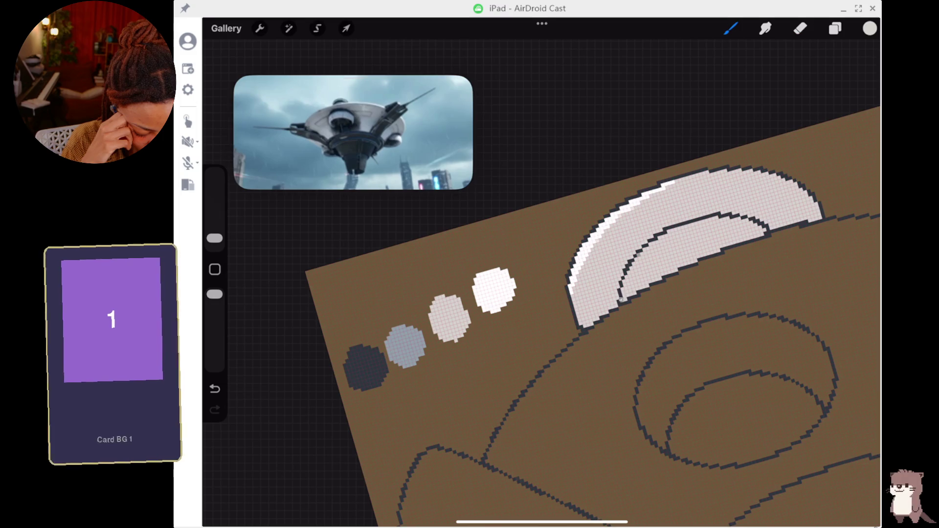
# - Show the layers list and sample the blue-gray swatch colour
pyautogui.scroll(5, 712, 217)
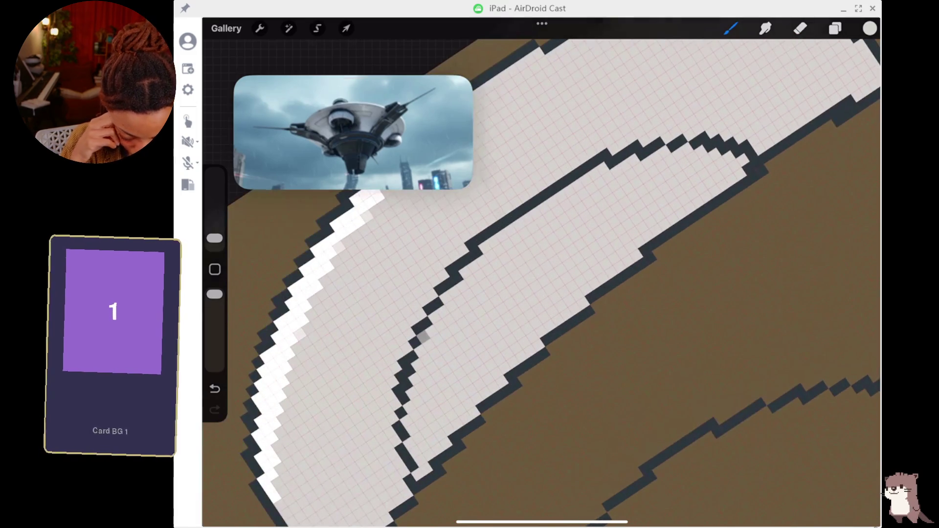
pyautogui.click(835, 28)
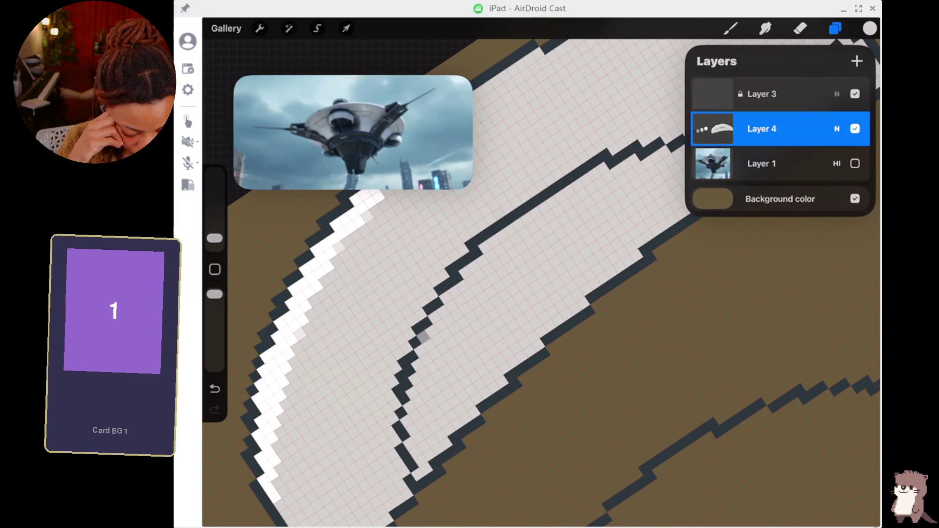
pyautogui.hscroll(-1, 537, 343)
pyautogui.scroll(-5, 538, 293)
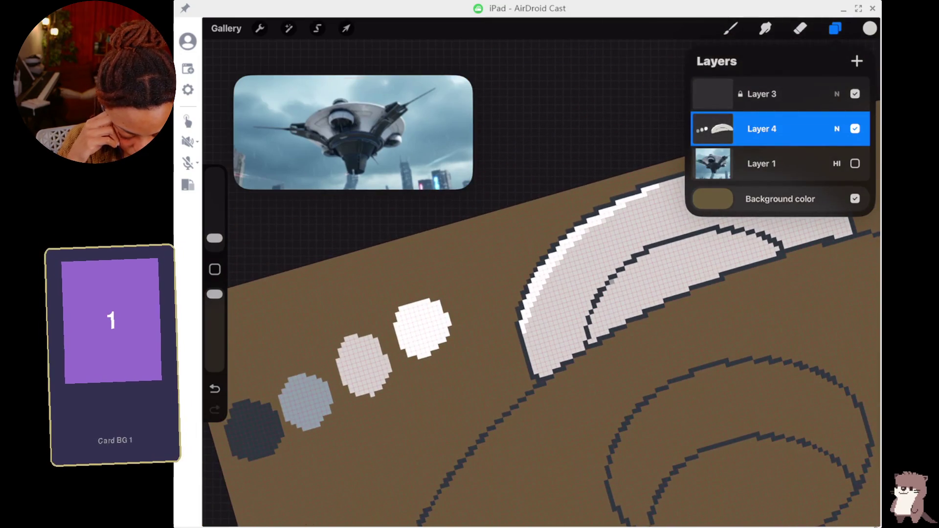
pyautogui.click(305, 401)
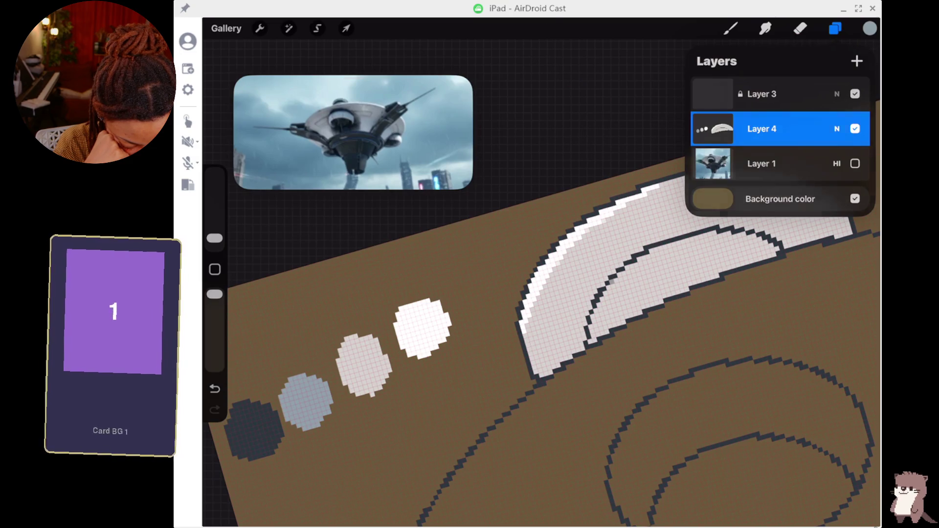
# - Paint blue-gray shading pixels along the inner edge of the crescent from end to tip
pyautogui.press('b')
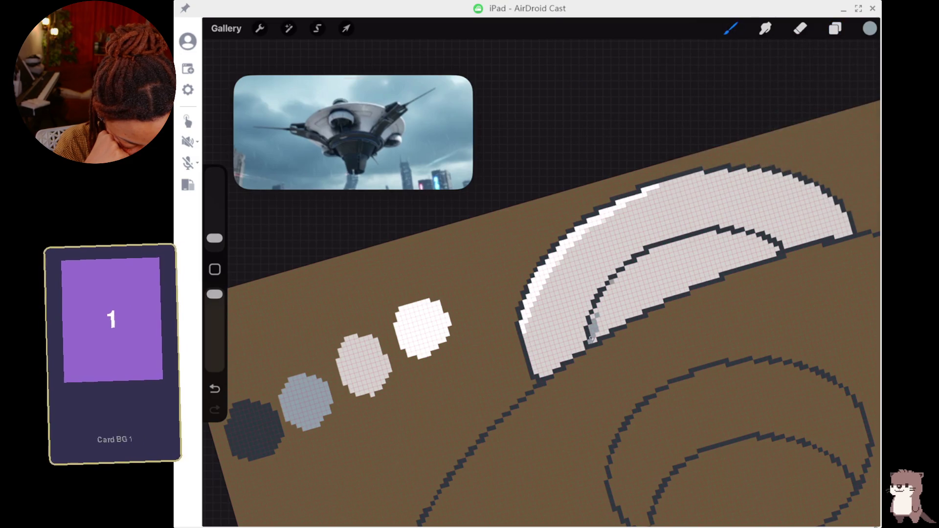
pyautogui.moveTo(614, 289); pyautogui.dragTo(599, 323)
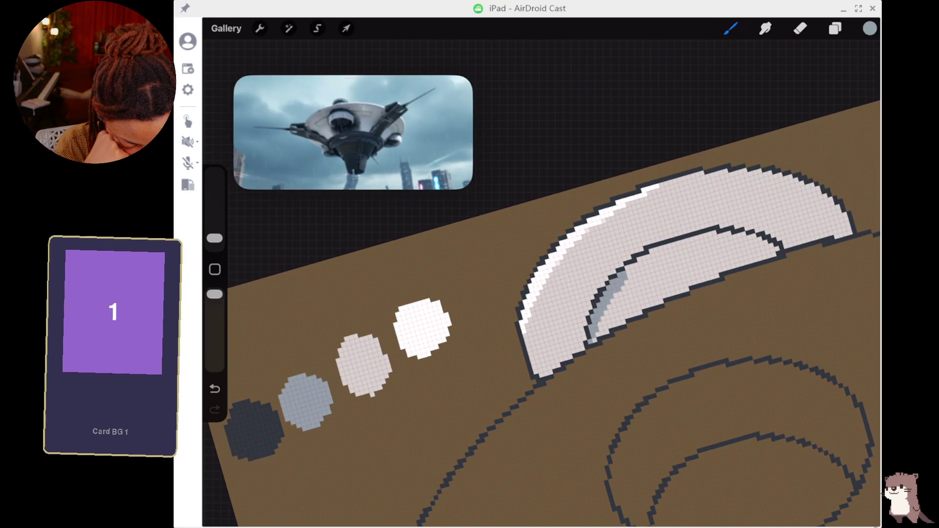
pyautogui.moveTo(636, 266); pyautogui.dragTo(677, 247)
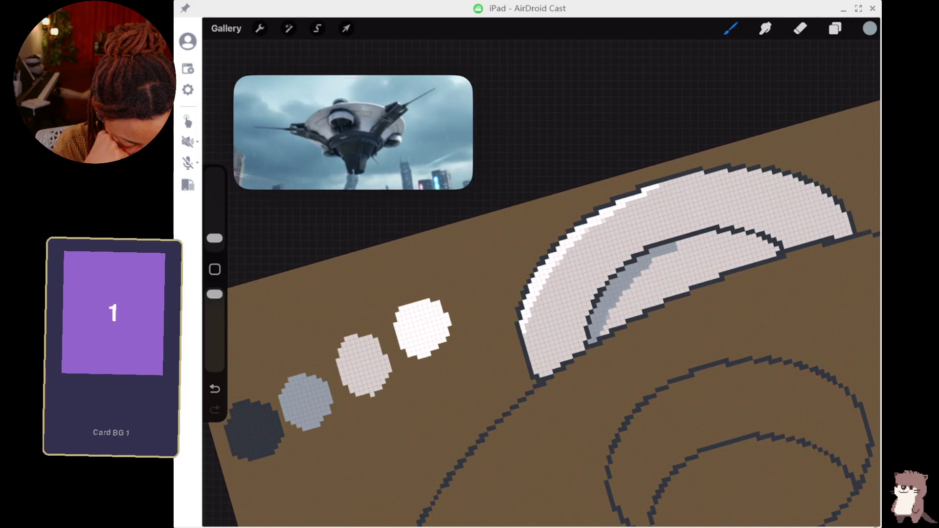
pyautogui.click(713, 237)
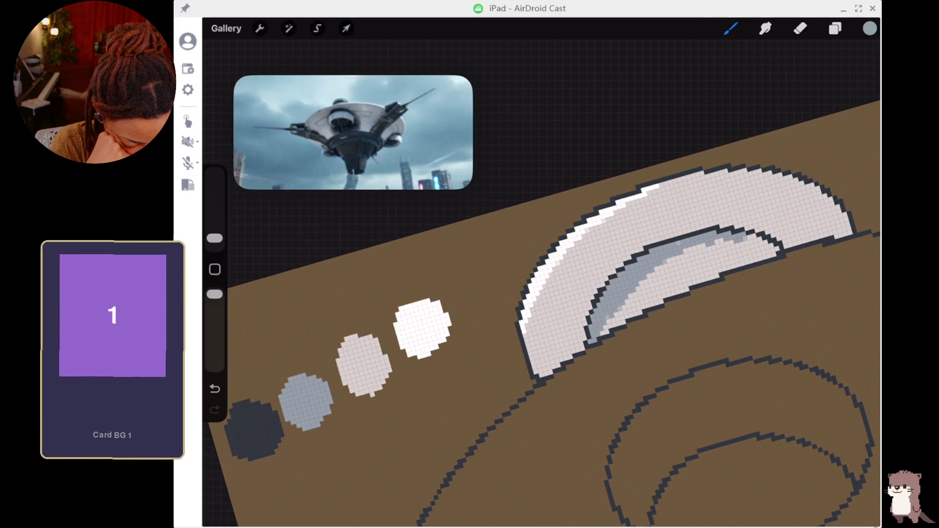
pyautogui.moveTo(694, 247); pyautogui.dragTo(657, 269)
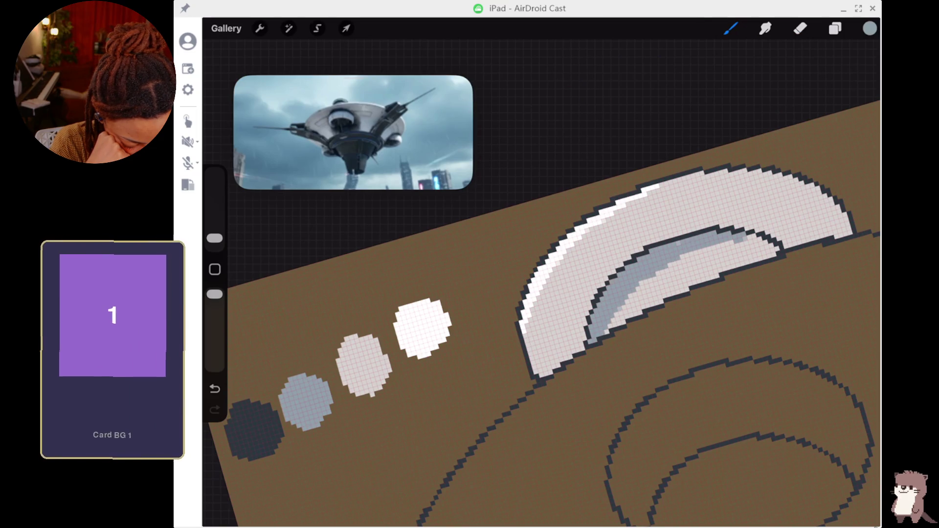
pyautogui.moveTo(625, 308); pyautogui.dragTo(613, 322)
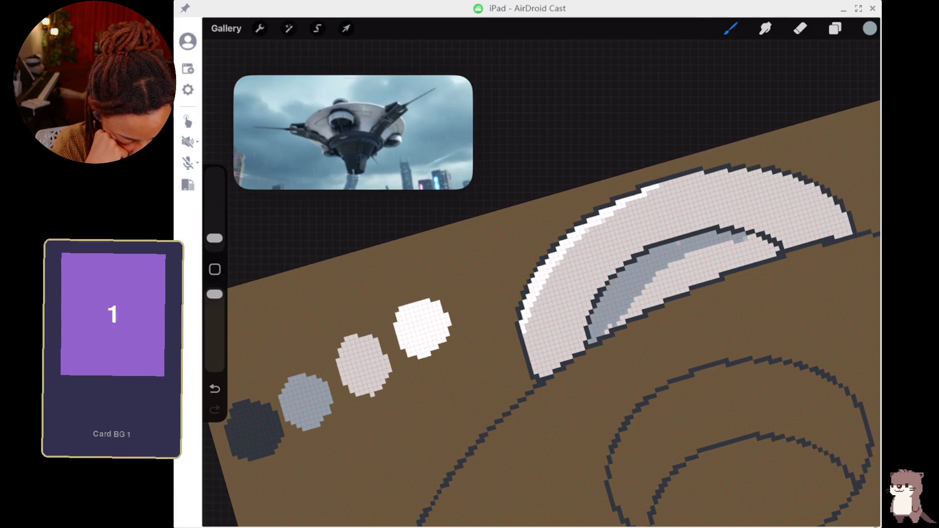
# - Sample white and paint a highlight along the crescent's upper-left edge and top
pyautogui.scroll(-2, 567, 323)
pyautogui.scroll(-3, 567, 323)
pyautogui.scroll(-2, 635, 342)
pyautogui.scroll(-1, 709, 362)
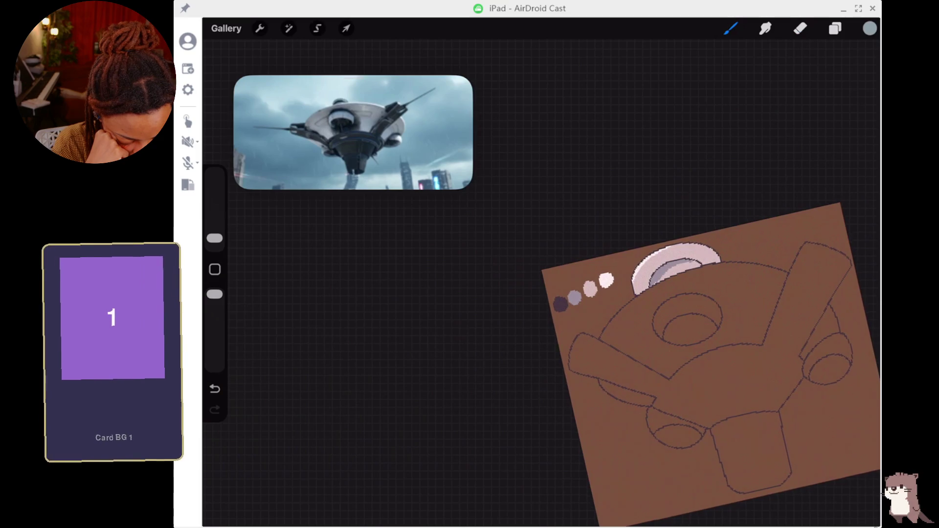
pyautogui.scroll(3, 586, 293)
pyautogui.scroll(2, 586, 294)
pyautogui.scroll(1, 587, 293)
pyautogui.scroll(2, 587, 294)
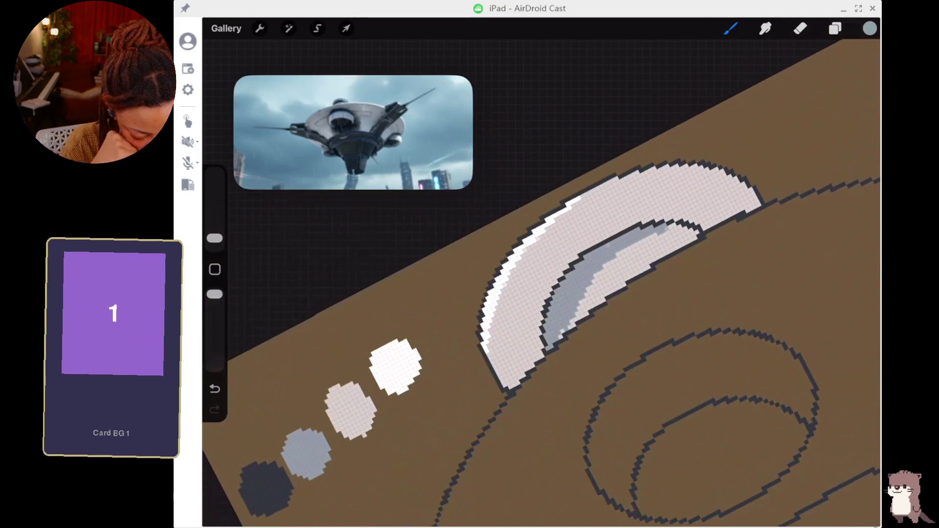
pyautogui.scroll(1, 587, 293)
pyautogui.click(414, 364)
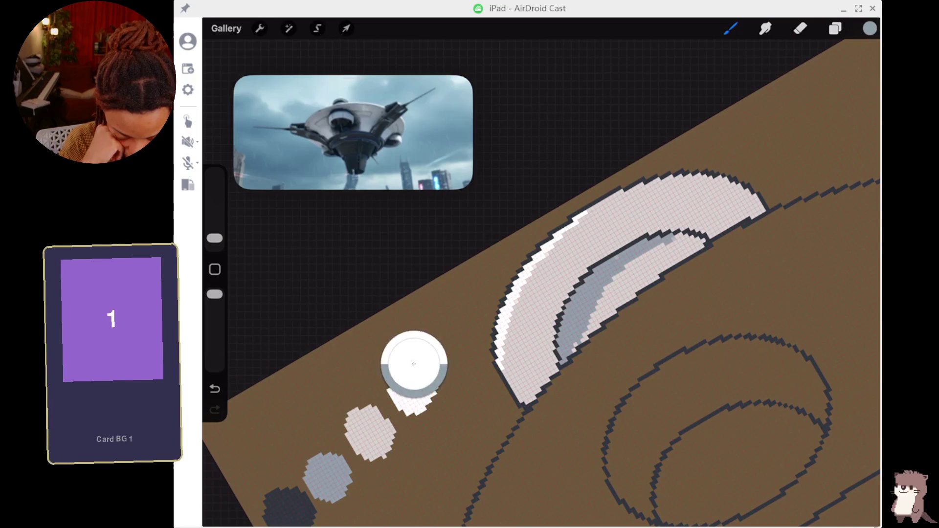
pyautogui.moveTo(559, 237); pyautogui.dragTo(522, 300)
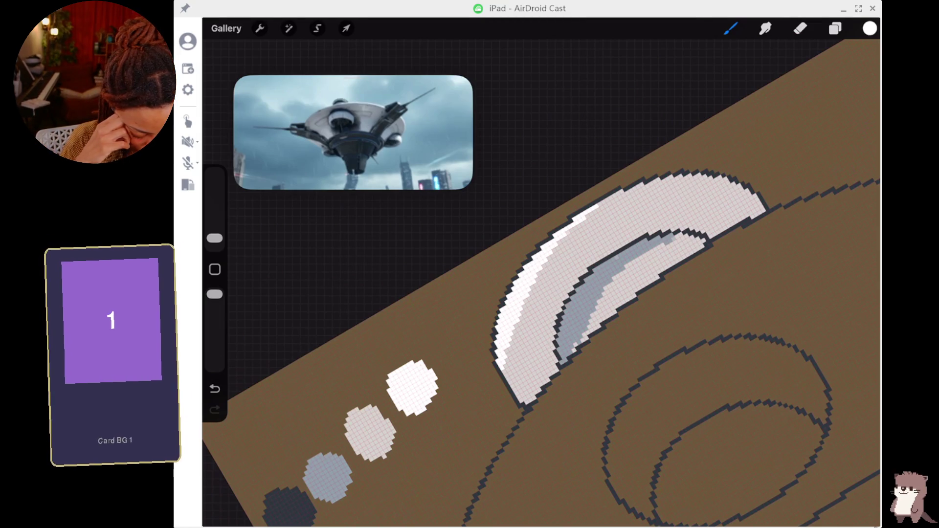
pyautogui.moveTo(586, 210); pyautogui.dragTo(619, 189)
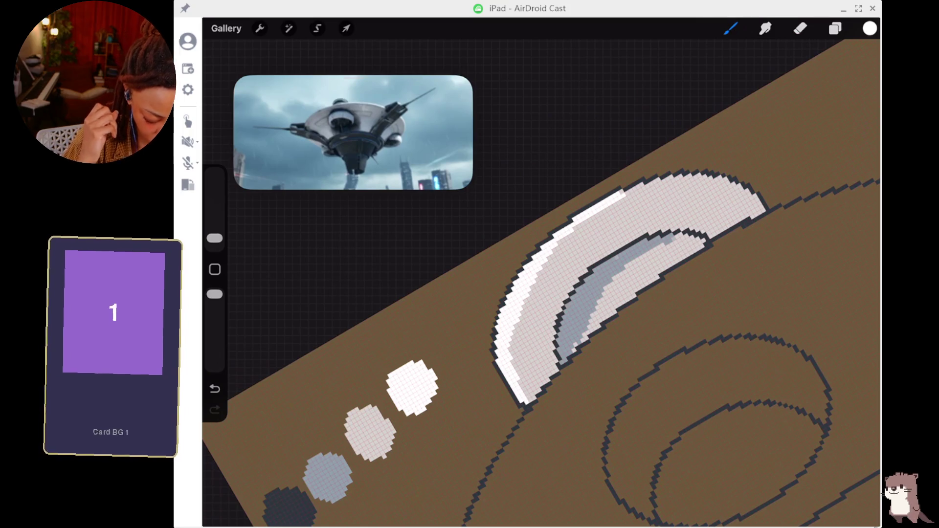
pyautogui.scroll(-5, 538, 293)
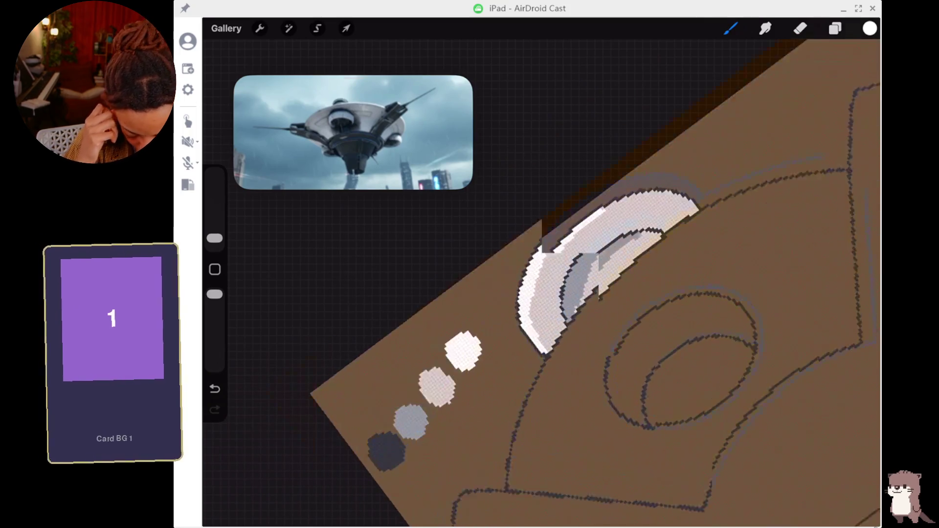
pyautogui.scroll(5, 689, 381)
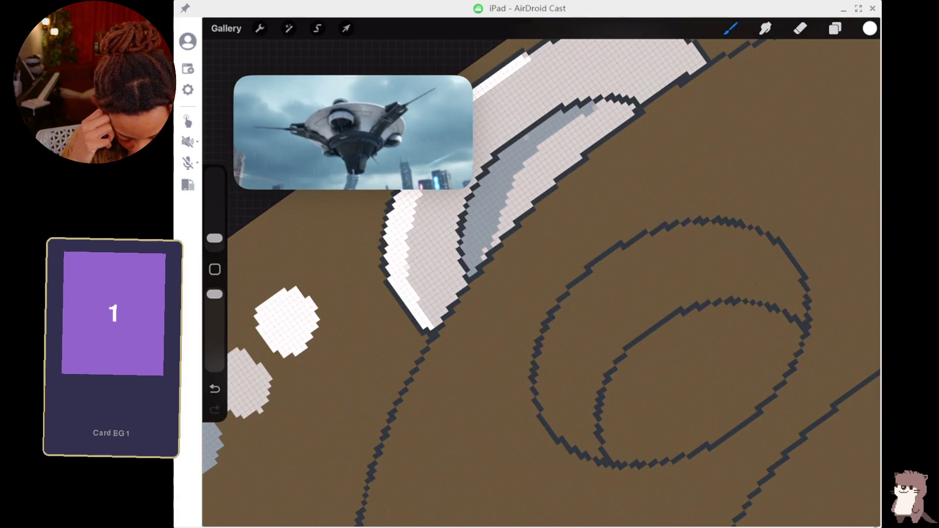
pyautogui.scroll(-3, 538, 293)
pyautogui.scroll(-2, 538, 294)
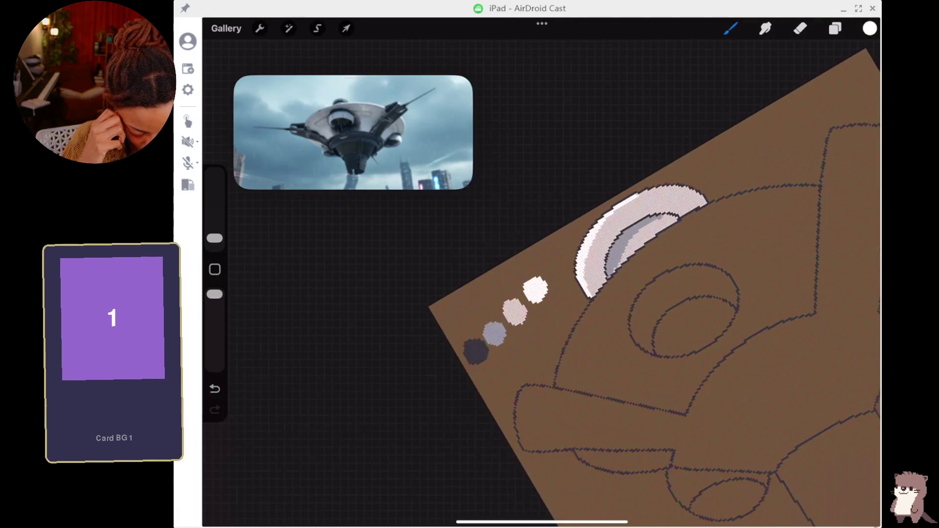
pyautogui.scroll(-3, 592, 352)
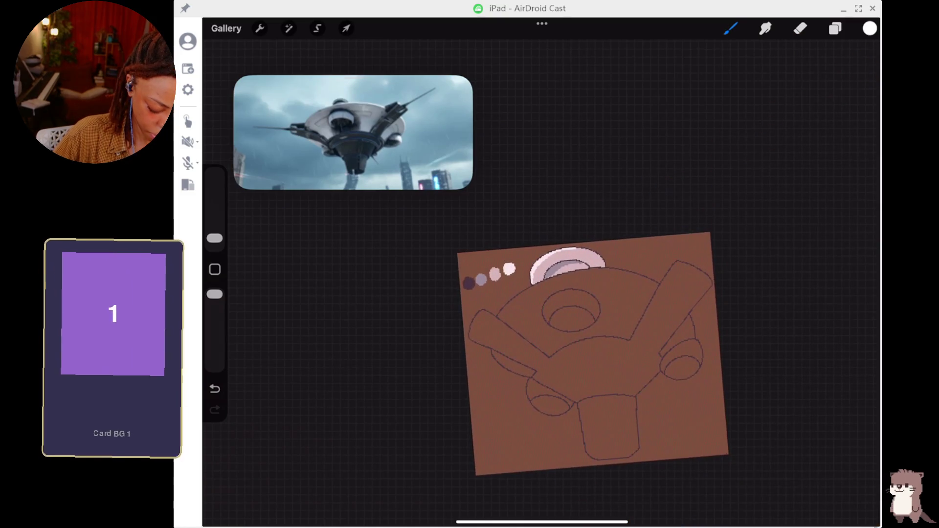
pyautogui.scroll(1, 606, 347)
pyautogui.scroll(2, 606, 347)
pyautogui.scroll(2, 606, 303)
pyautogui.scroll(2, 606, 303)
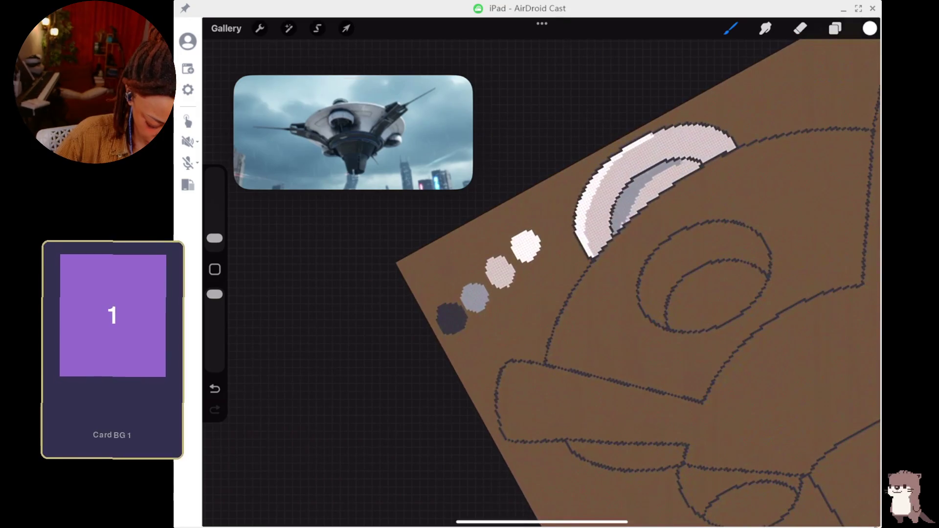
pyautogui.scroll(2, 606, 303)
pyautogui.scroll(2, 606, 303)
pyautogui.scroll(-2, 607, 303)
pyautogui.scroll(-1, 606, 303)
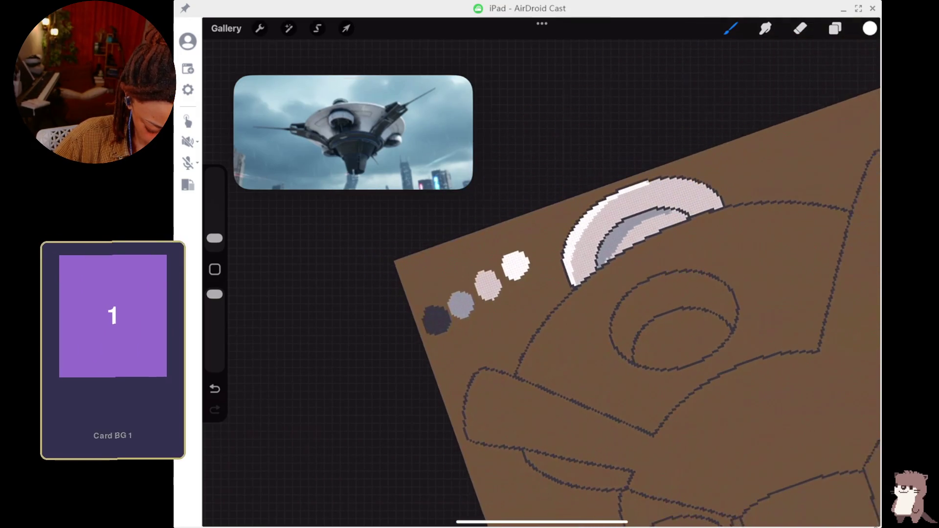
pyautogui.scroll(-1, 636, 313)
pyautogui.scroll(-1, 635, 313)
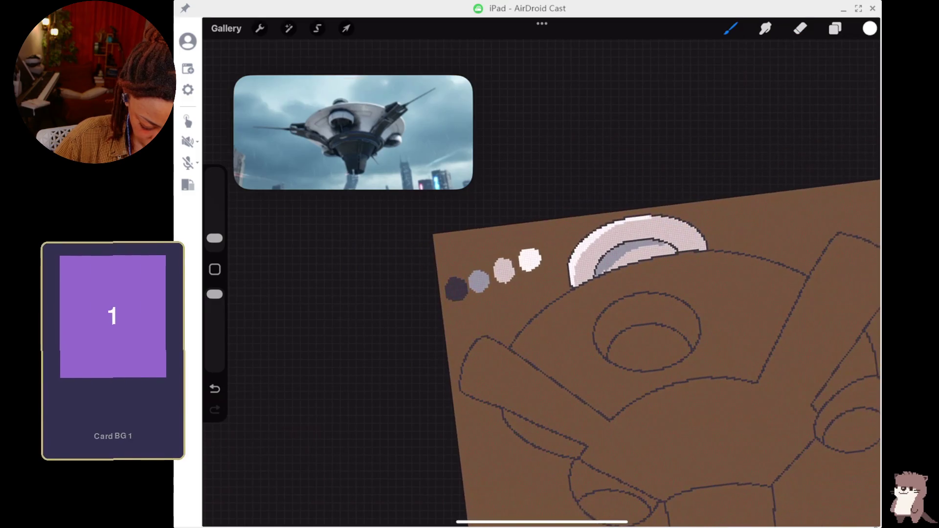
pyautogui.scroll(-1, 660, 342)
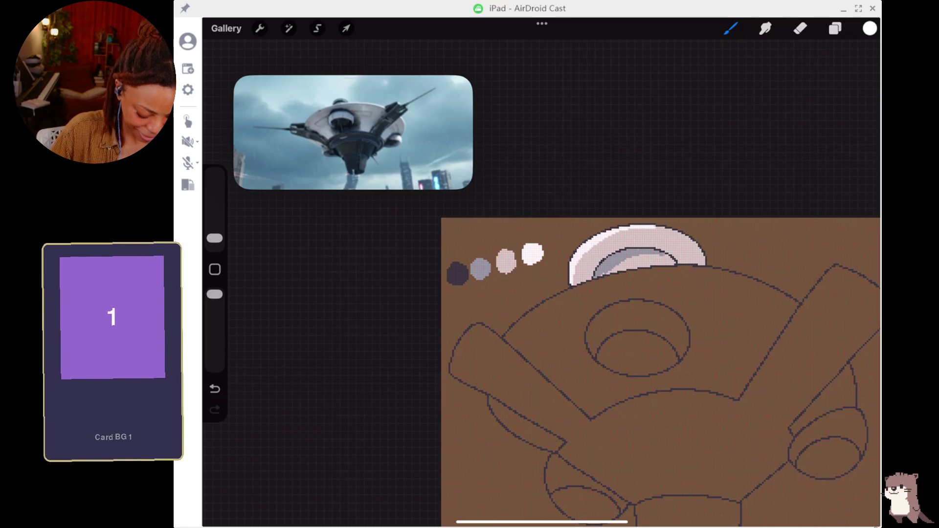
pyautogui.scroll(2, 636, 274)
pyautogui.scroll(2, 636, 273)
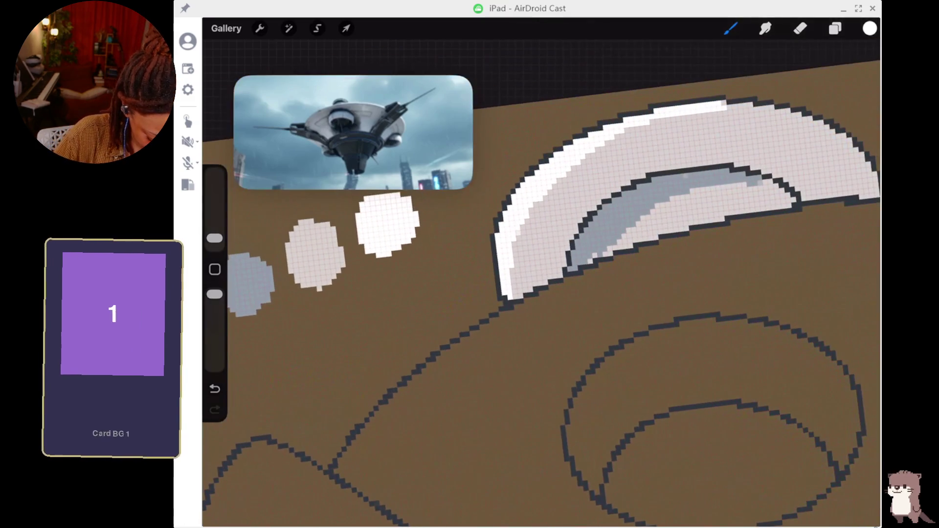
pyautogui.click(314, 249)
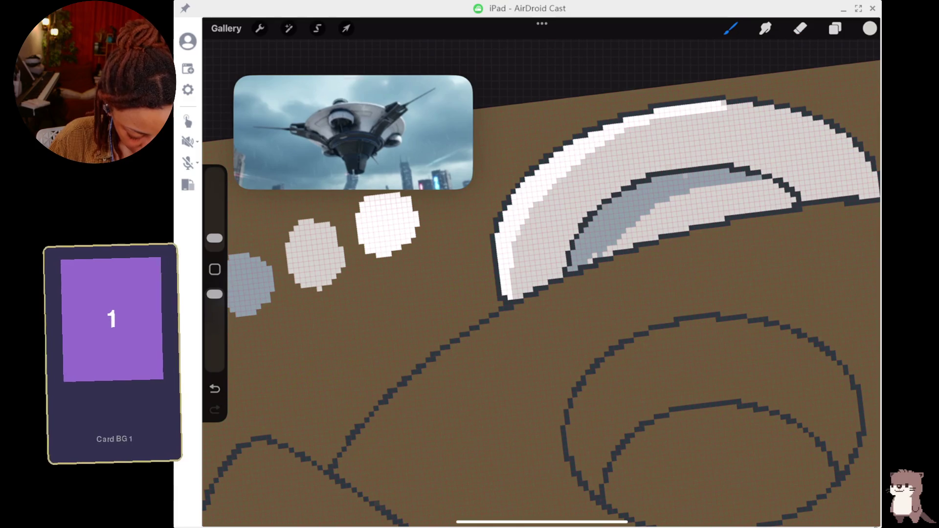
pyautogui.click(255, 274)
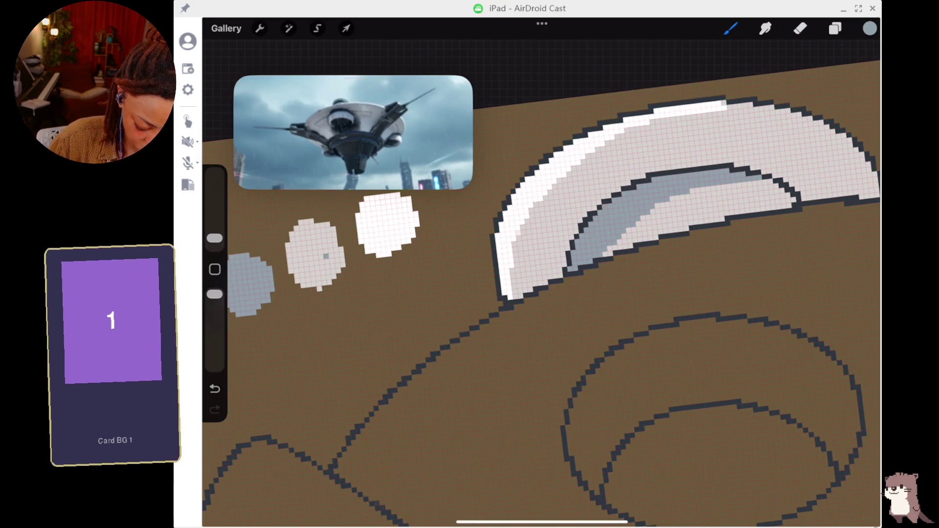
pyautogui.hotkey('ctrl', 'z')
pyautogui.click(313, 227)
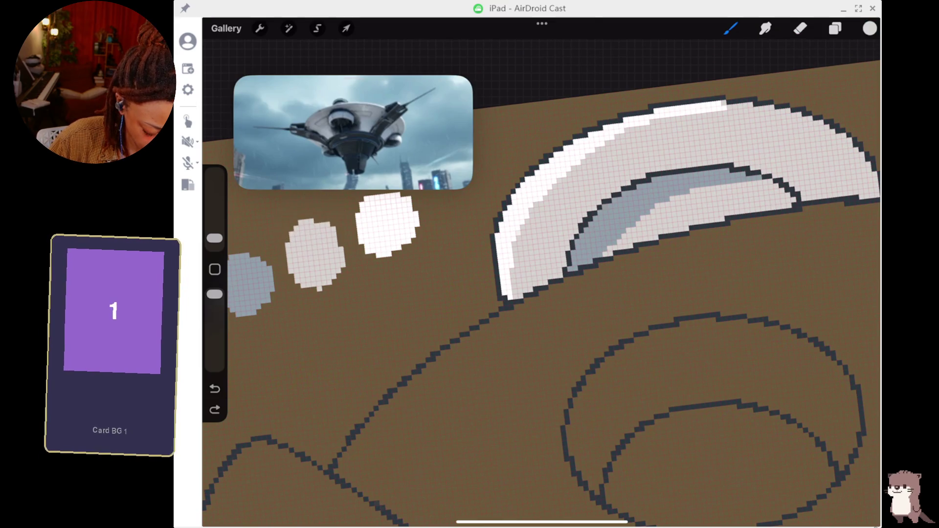
# - Paint grey shading pixels inside the inner crescent, then sample the lightest swatch
pyautogui.moveTo(752, 179); pyautogui.dragTo(742, 184)
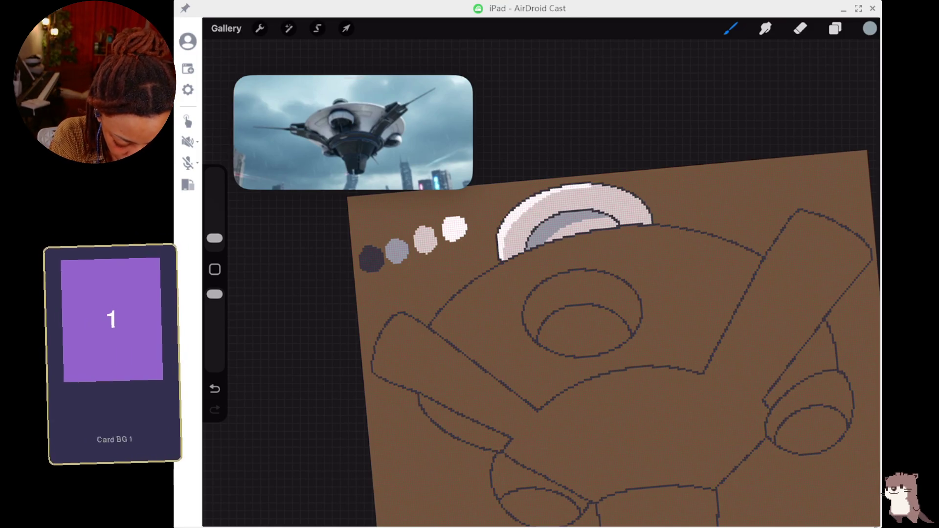
pyautogui.click(454, 228)
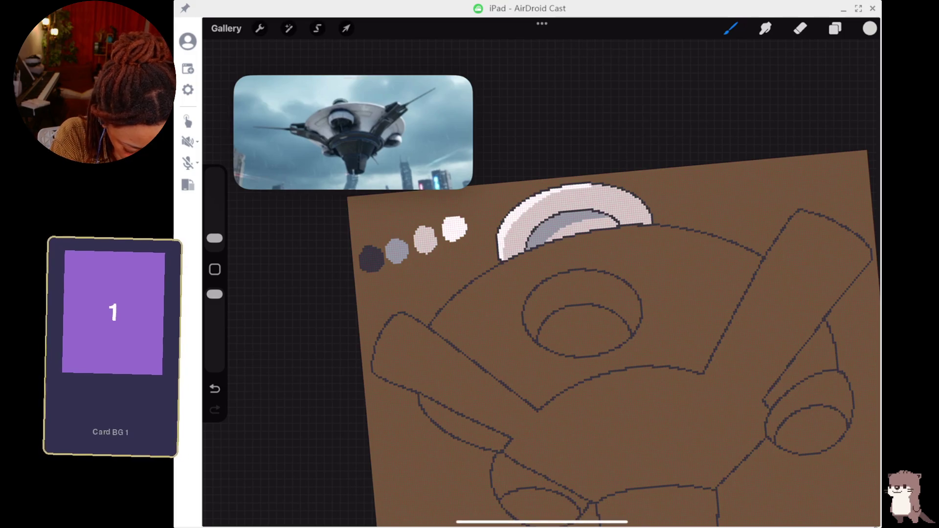
# - Select the Inking Syrup brush and increase its size slightly
pyautogui.click(730, 28)
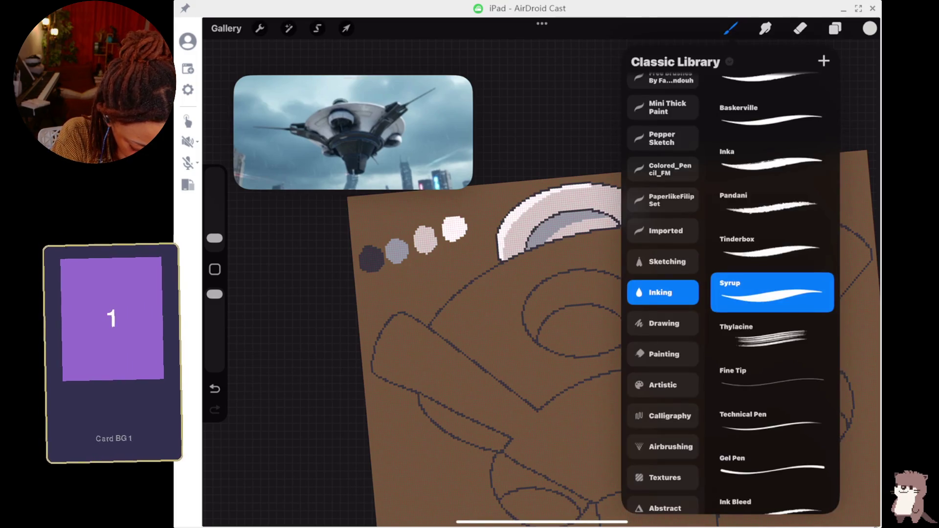
pyautogui.click(215, 237)
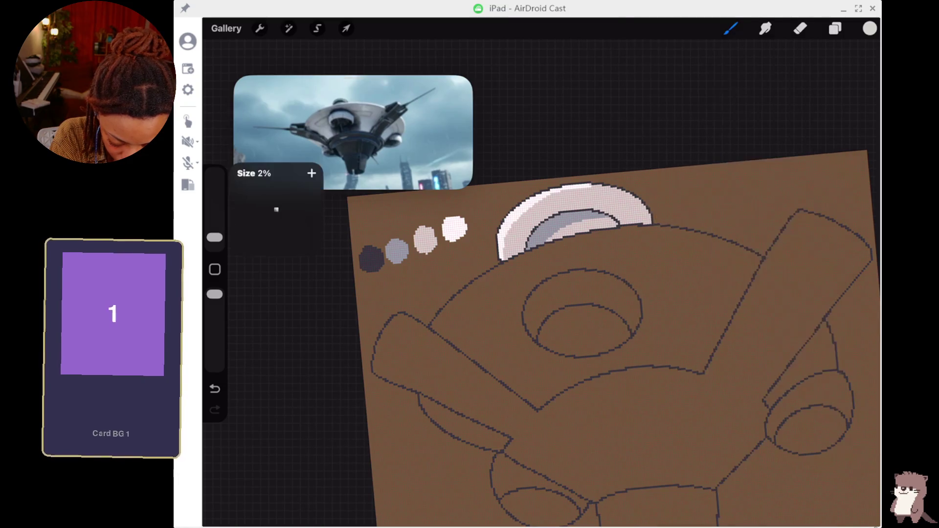
pyautogui.moveTo(214, 237); pyautogui.dragTo(214, 228)
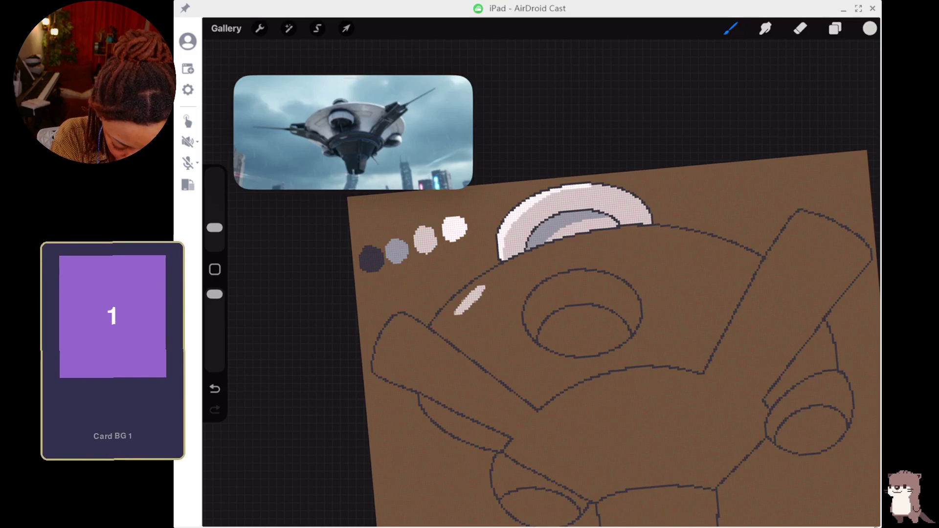
# - Enlarge the brush to about 11% and paint light grey over the body and lower-left arm
pyautogui.moveTo(214, 227); pyautogui.dragTo(214, 214)
pyautogui.moveTo(462, 310)
pyautogui.mouseDown()
pyautogui.moveTo(491, 285)
pyautogui.moveTo(478, 286)
pyautogui.mouseUp()
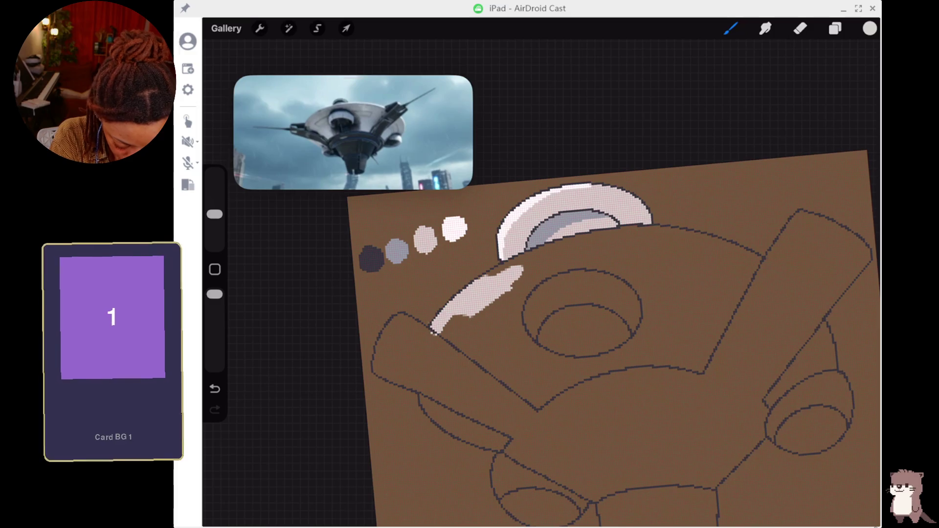
pyautogui.moveTo(450, 336)
pyautogui.mouseDown()
pyautogui.moveTo(541, 403)
pyautogui.moveTo(562, 379)
pyautogui.moveTo(544, 394)
pyautogui.moveTo(533, 360)
pyautogui.moveTo(489, 318)
pyautogui.moveTo(468, 329)
pyautogui.moveTo(452, 320)
pyautogui.moveTo(462, 312)
pyautogui.mouseUp()
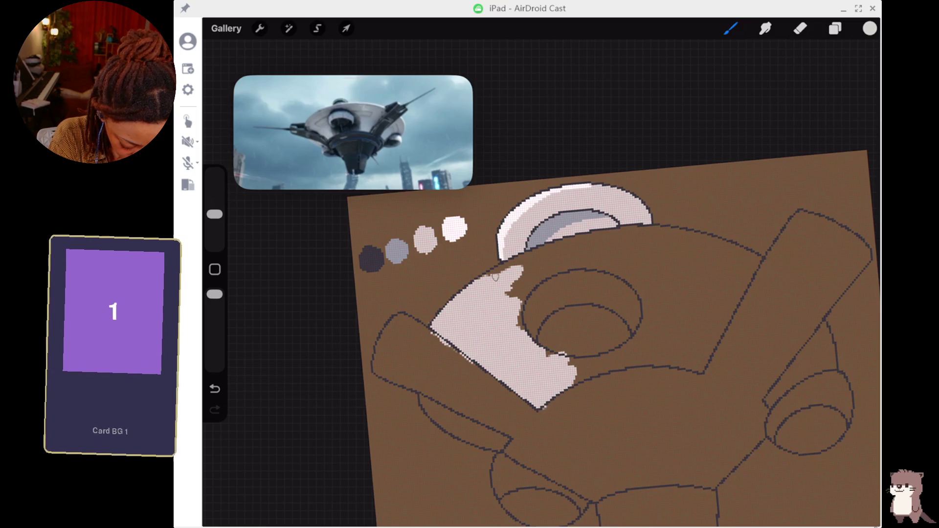
pyautogui.moveTo(504, 269); pyautogui.dragTo(602, 240)
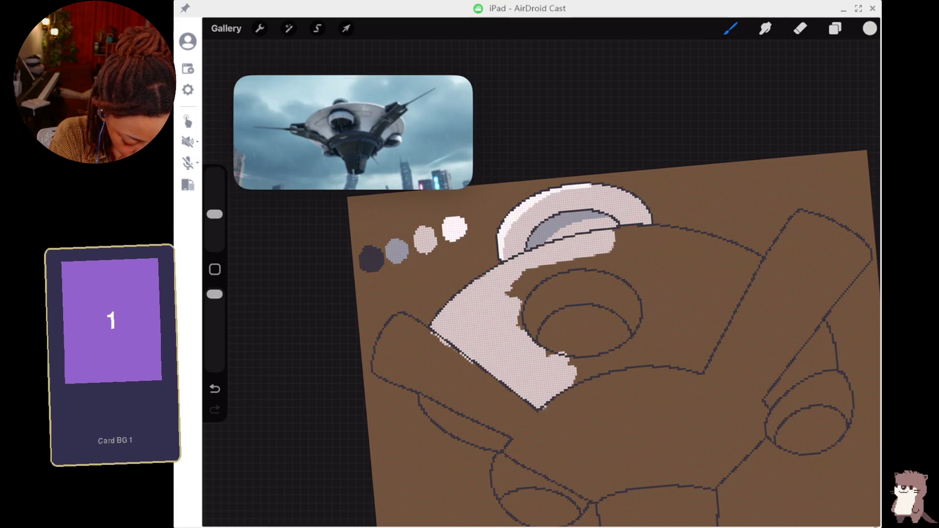
pyautogui.moveTo(574, 261); pyautogui.dragTo(508, 294)
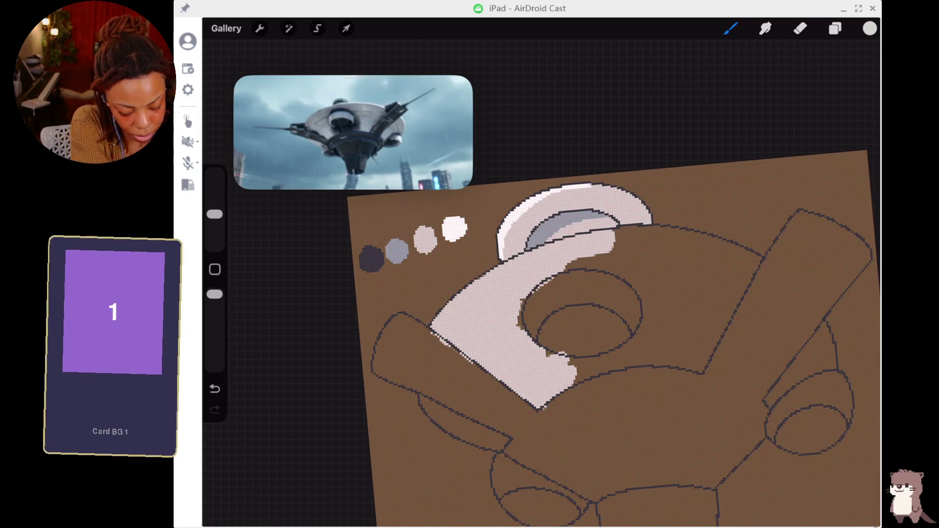
# - Fill the saucer rim and the right side of the body with light grey
pyautogui.moveTo(606, 243)
pyautogui.mouseDown()
pyautogui.moveTo(668, 234)
pyautogui.moveTo(727, 253)
pyautogui.mouseUp()
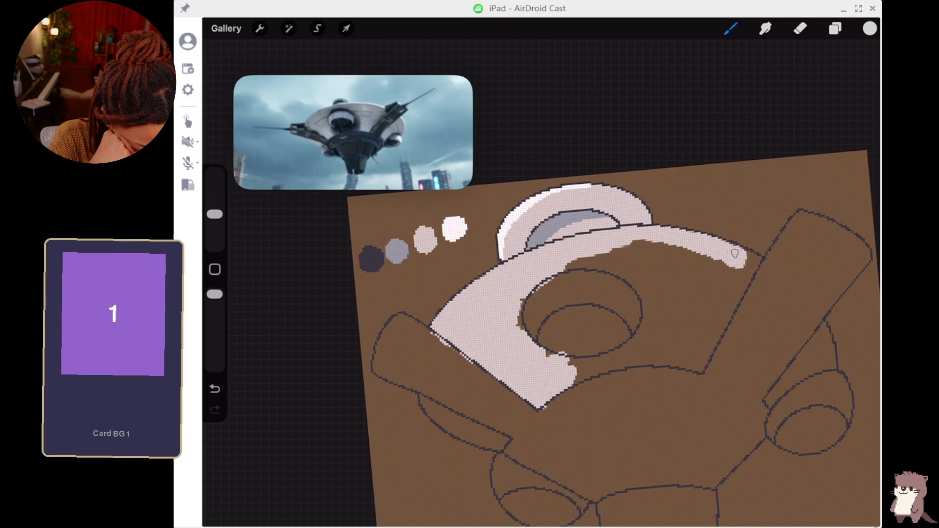
pyautogui.moveTo(743, 272); pyautogui.dragTo(704, 354)
pyautogui.moveTo(731, 274)
pyautogui.mouseDown()
pyautogui.moveTo(693, 368)
pyautogui.moveTo(716, 269)
pyautogui.mouseUp()
pyautogui.moveTo(685, 360); pyautogui.dragTo(726, 269)
pyautogui.moveTo(687, 318)
pyautogui.mouseDown()
pyautogui.moveTo(723, 261)
pyautogui.moveTo(664, 298)
pyautogui.moveTo(631, 284)
pyautogui.moveTo(577, 289)
pyautogui.moveTo(501, 336)
pyautogui.moveTo(656, 362)
pyautogui.moveTo(688, 338)
pyautogui.moveTo(721, 357)
pyautogui.moveTo(807, 216)
pyautogui.moveTo(871, 261)
pyautogui.moveTo(829, 285)
pyautogui.mouseUp()
# - Fill the right arm's gap and the areas below both arms with light grey
pyautogui.moveTo(836, 268)
pyautogui.mouseDown()
pyautogui.moveTo(786, 342)
pyautogui.moveTo(805, 257)
pyautogui.moveTo(788, 265)
pyautogui.moveTo(753, 381)
pyautogui.moveTo(772, 440)
pyautogui.moveTo(684, 459)
pyautogui.moveTo(647, 379)
pyautogui.moveTo(578, 419)
pyautogui.moveTo(519, 430)
pyautogui.moveTo(496, 421)
pyautogui.moveTo(487, 375)
pyautogui.moveTo(440, 371)
pyautogui.moveTo(396, 342)
pyautogui.moveTo(397, 324)
pyautogui.moveTo(381, 366)
pyautogui.mouseUp()
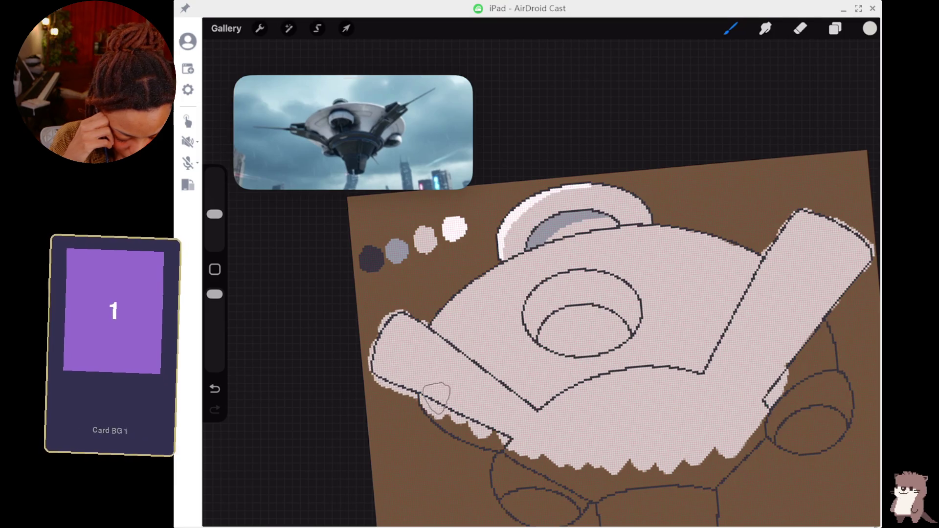
pyautogui.moveTo(469, 420); pyautogui.dragTo(518, 445)
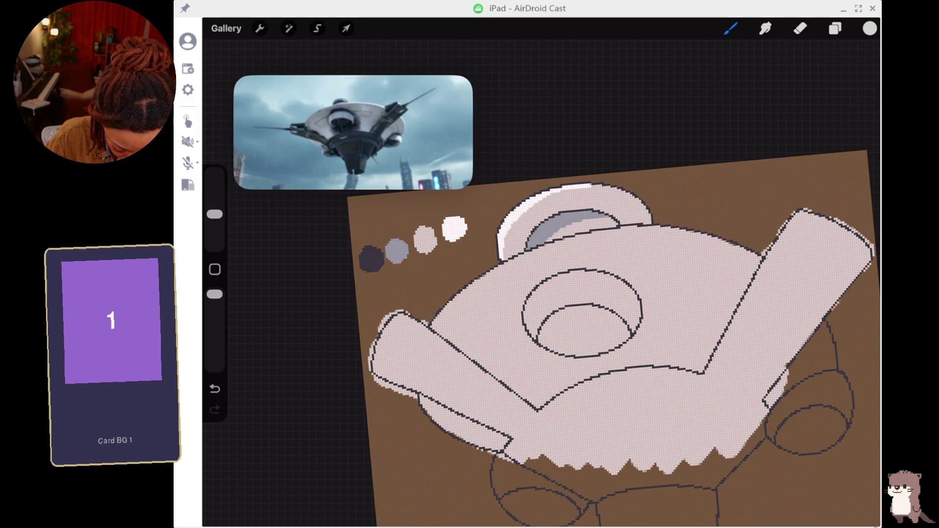
pyautogui.scroll(5, 489, 367)
pyautogui.moveTo(440, 312); pyautogui.dragTo(436, 337)
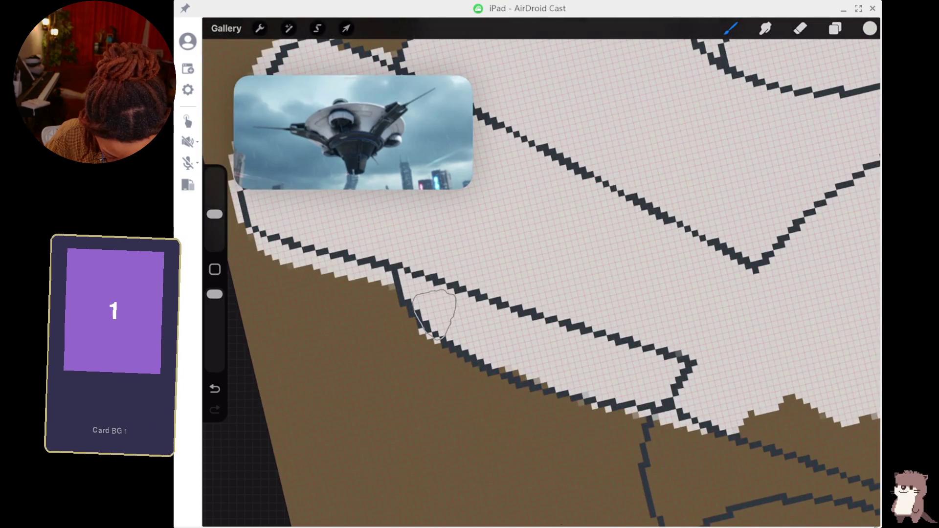
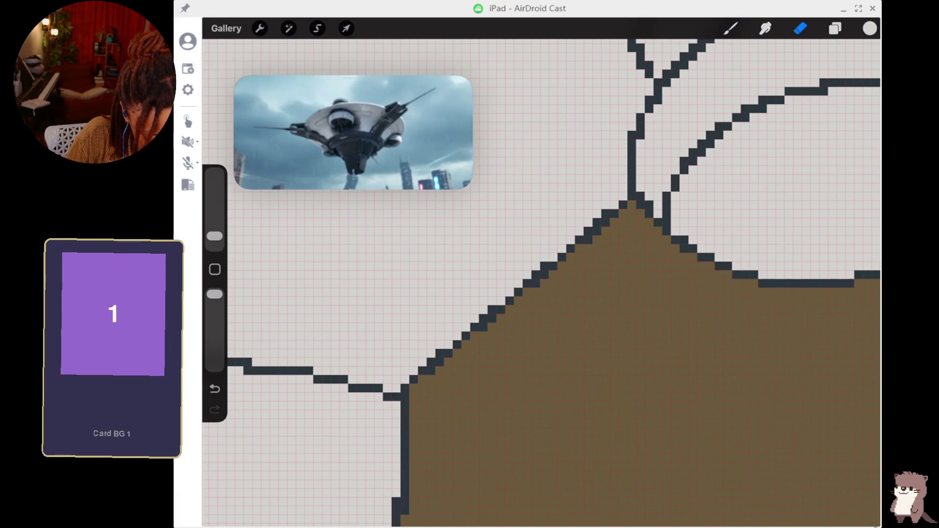
# - Zoom in and erase the stray light pixels fringing the ellipse's right outline
pyautogui.scroll(3, 635, 274)
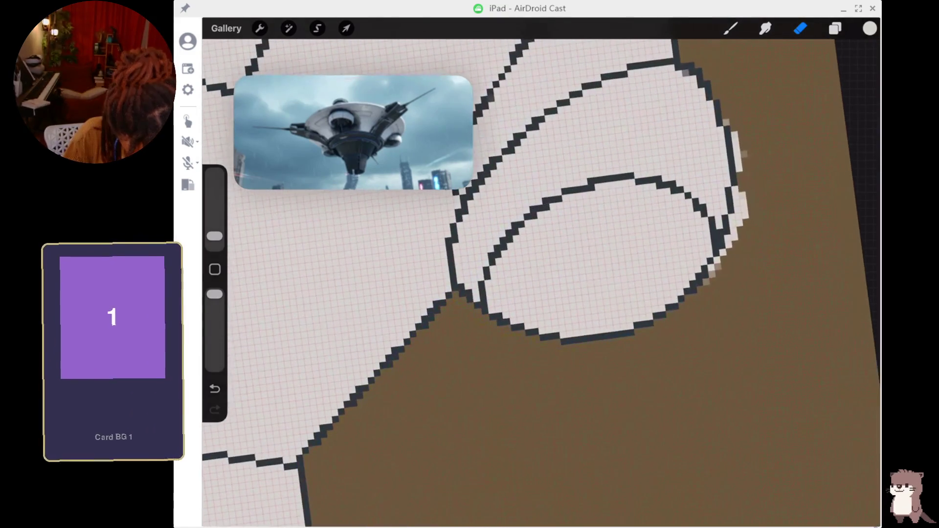
pyautogui.moveTo(733, 230)
pyautogui.mouseDown()
pyautogui.moveTo(735, 199)
pyautogui.moveTo(740, 206)
pyautogui.mouseUp()
pyautogui.moveTo(734, 132); pyautogui.dragTo(740, 172)
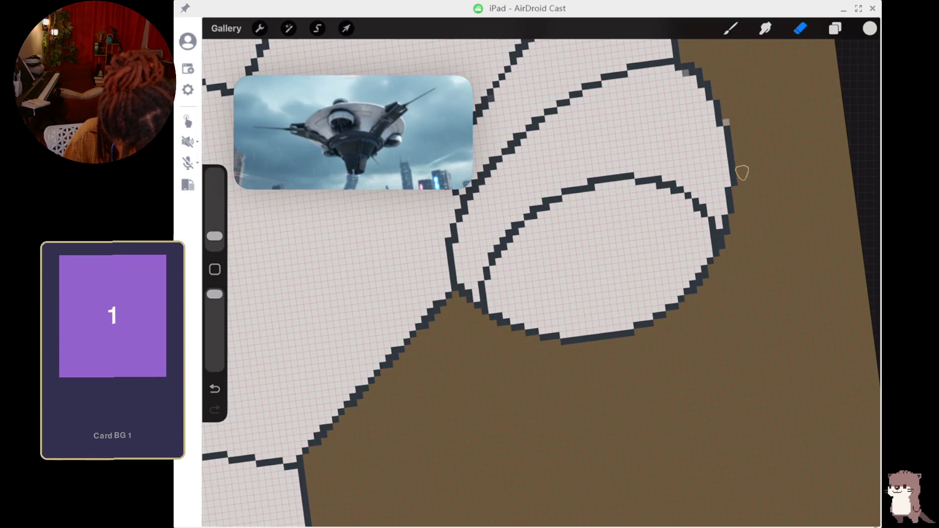
pyautogui.scroll(-3, 538, 274)
pyautogui.scroll(-2, 538, 273)
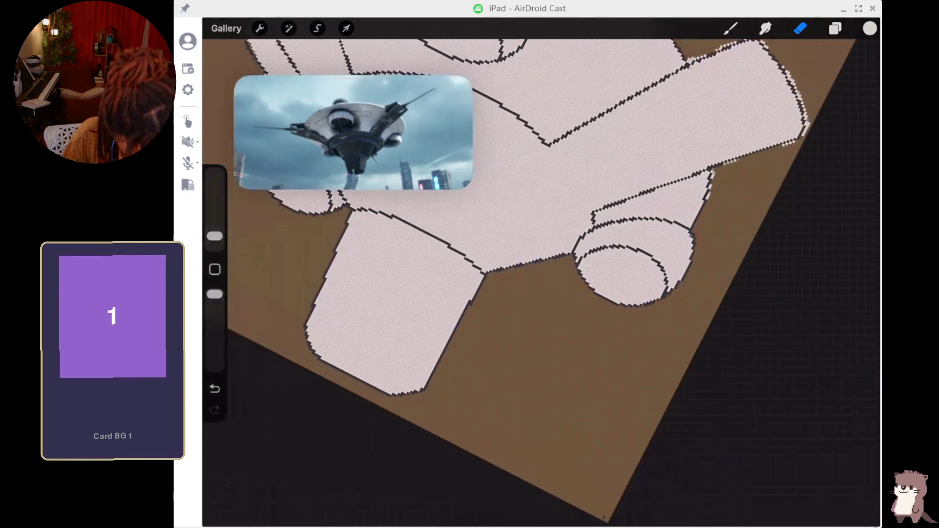
pyautogui.scroll(3, 538, 273)
pyautogui.scroll(1, 537, 274)
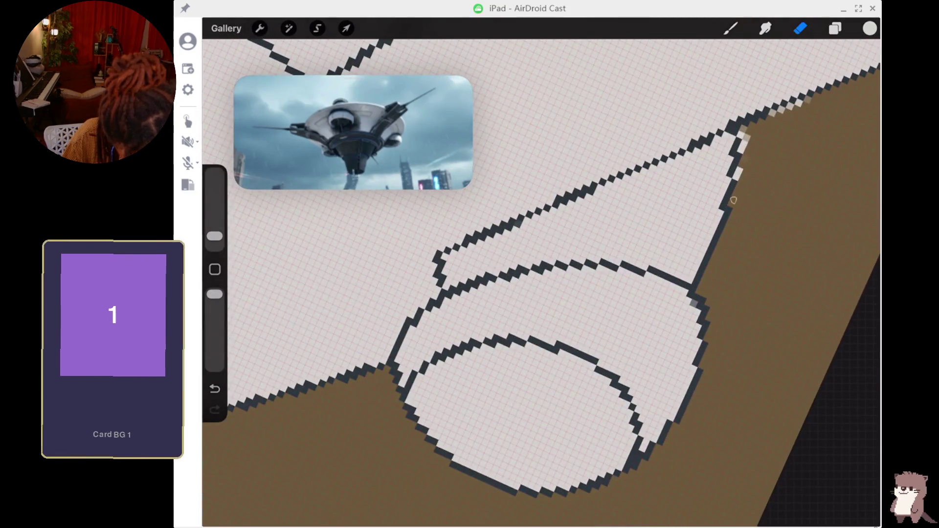
pyautogui.moveTo(740, 172); pyautogui.dragTo(743, 132)
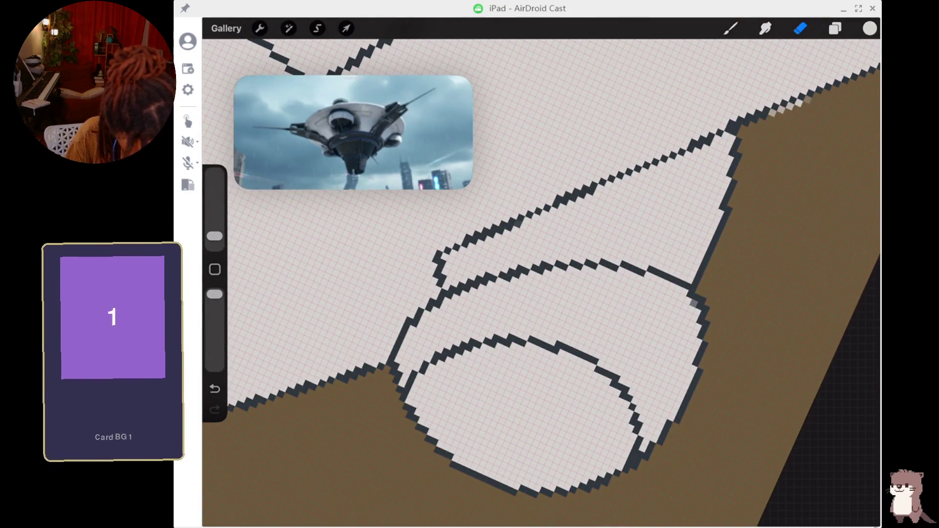
pyautogui.scroll(-1, 538, 274)
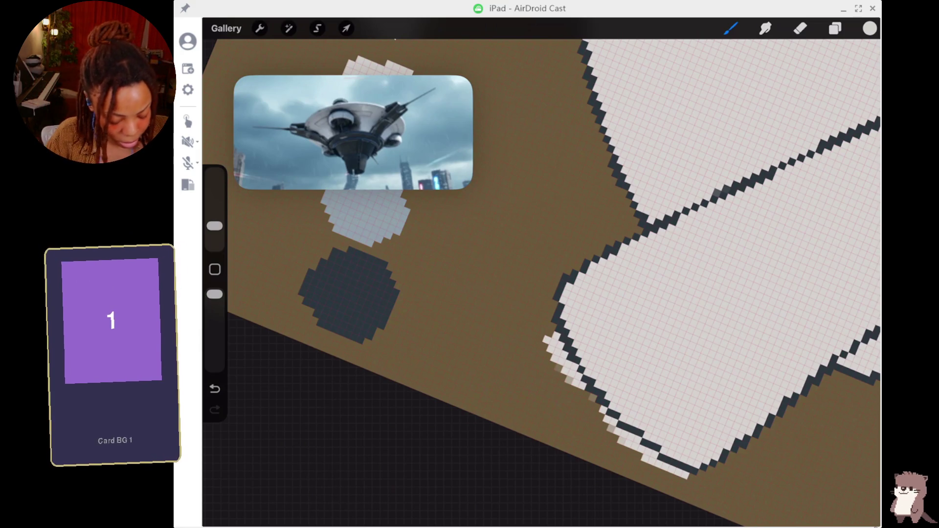
# - Erase the pale fringe along the ship's lower-left edge, then zoom out to see the whole ship
pyautogui.press('e')
pyautogui.moveTo(544, 333)
pyautogui.mouseDown()
pyautogui.moveTo(608, 427)
pyautogui.moveTo(685, 482)
pyautogui.mouseUp()
pyautogui.scroll(-3, 538, 274)
pyautogui.scroll(-5, 538, 273)
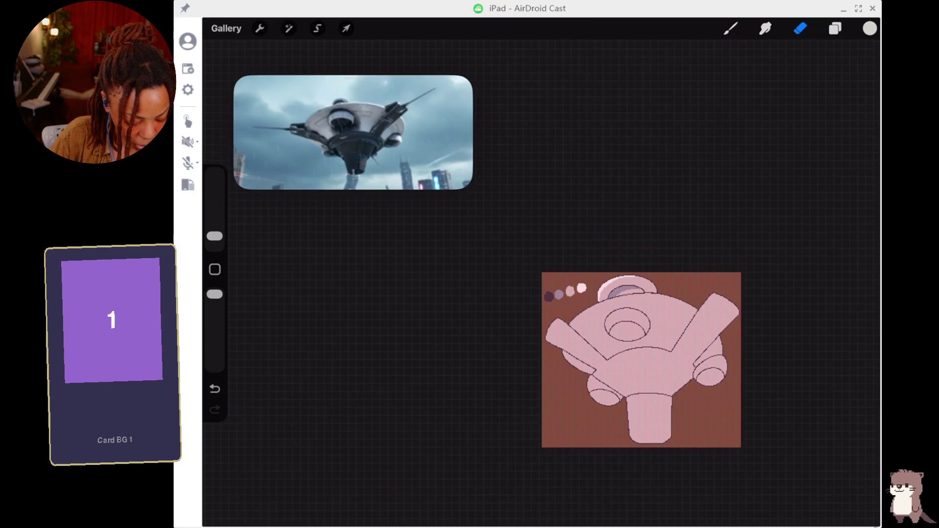
pyautogui.scroll(5, 635, 318)
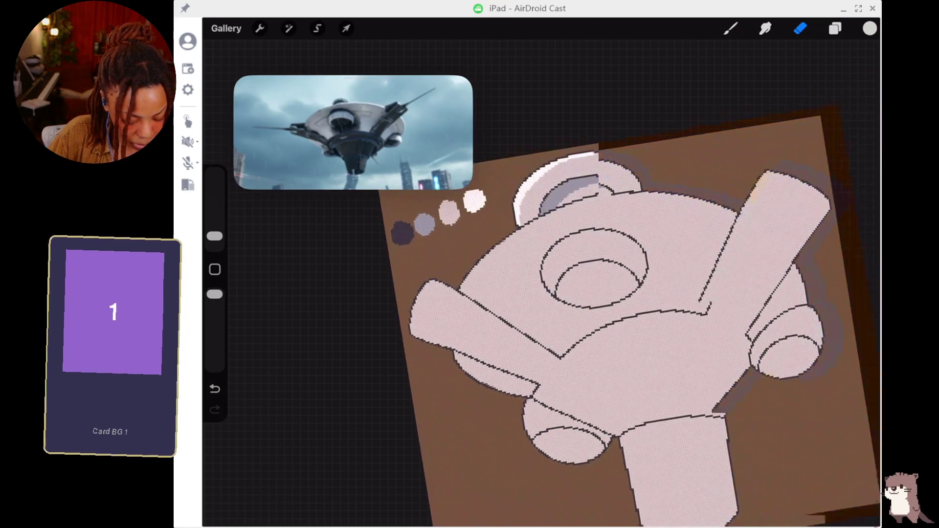
pyautogui.scroll(-2, 636, 318)
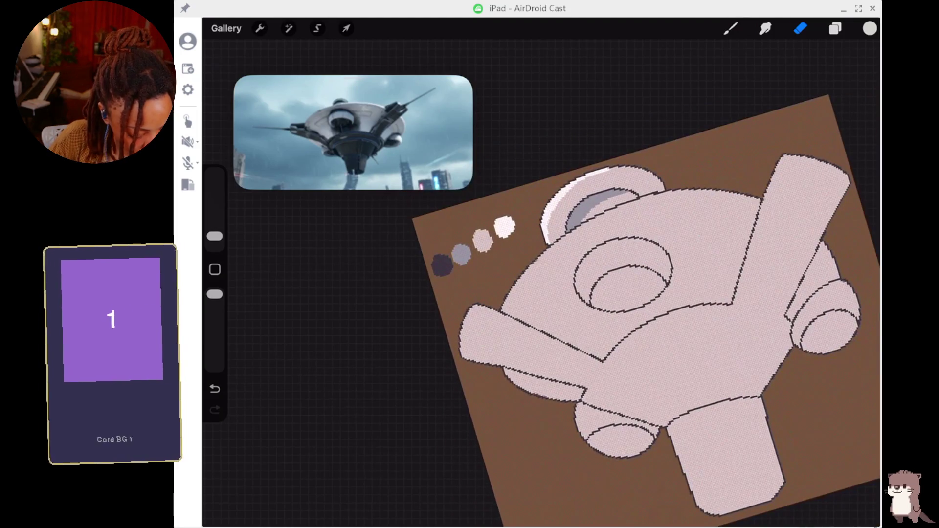
# - Mix a bright, fully saturated yellow in the Colors panel
pyautogui.click(870, 28)
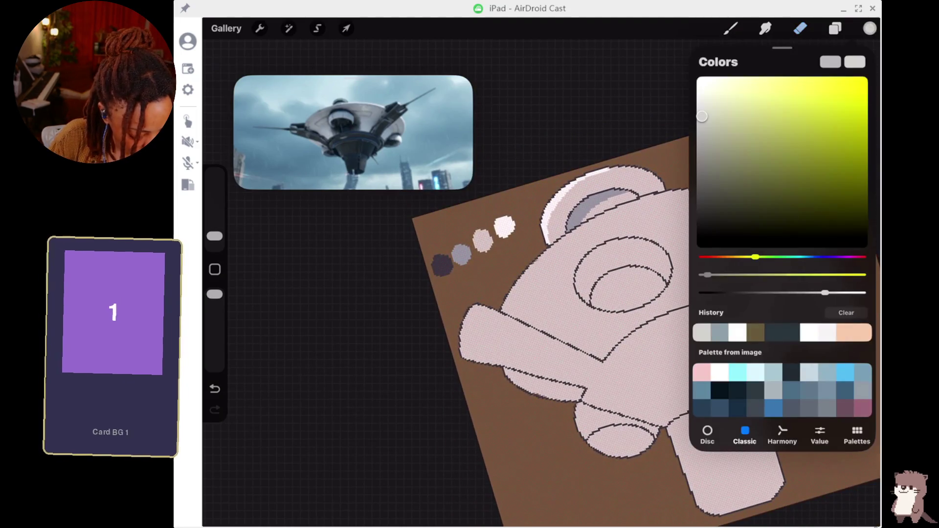
pyautogui.moveTo(755, 257)
pyautogui.mouseDown()
pyautogui.moveTo(739, 257)
pyautogui.moveTo(822, 274)
pyautogui.mouseUp()
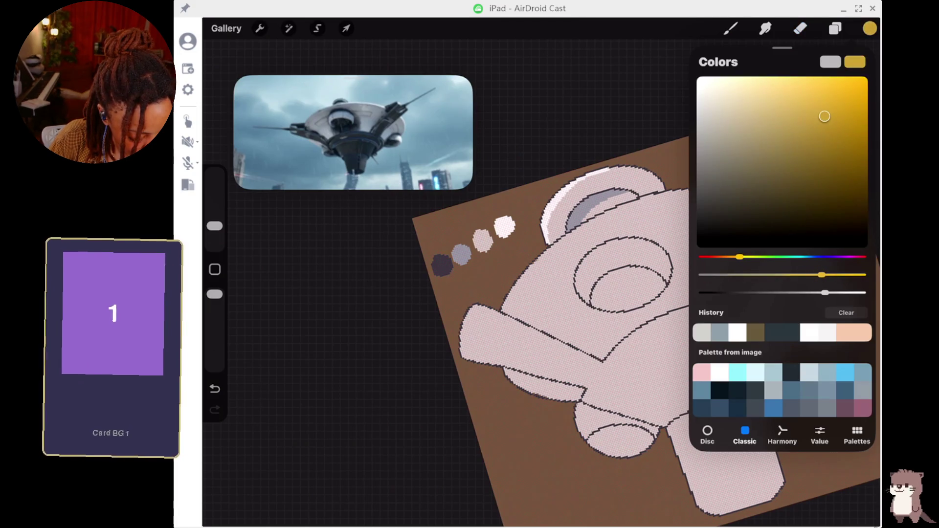
pyautogui.moveTo(824, 116); pyautogui.dragTo(852, 90)
pyautogui.moveTo(739, 256)
pyautogui.mouseDown()
pyautogui.moveTo(728, 256)
pyautogui.moveTo(744, 256)
pyautogui.mouseUp()
pyautogui.moveTo(847, 275); pyautogui.dragTo(860, 274)
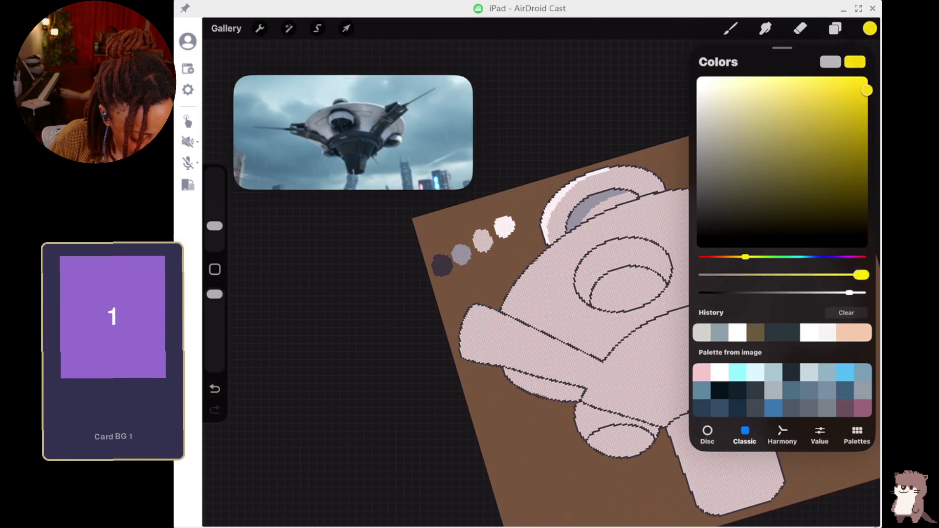
pyautogui.moveTo(744, 256); pyautogui.dragTo(747, 257)
pyautogui.moveTo(867, 90); pyautogui.dragTo(855, 84)
# - Paint a yellow blob beside the colour swatches
pyautogui.click(730, 29)
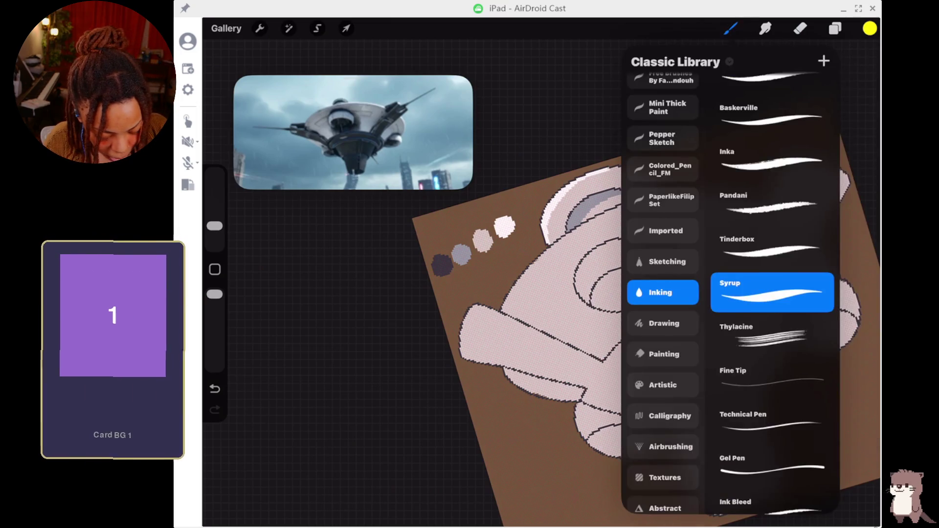
pyautogui.click(420, 226)
pyautogui.moveTo(420, 226); pyautogui.dragTo(426, 228)
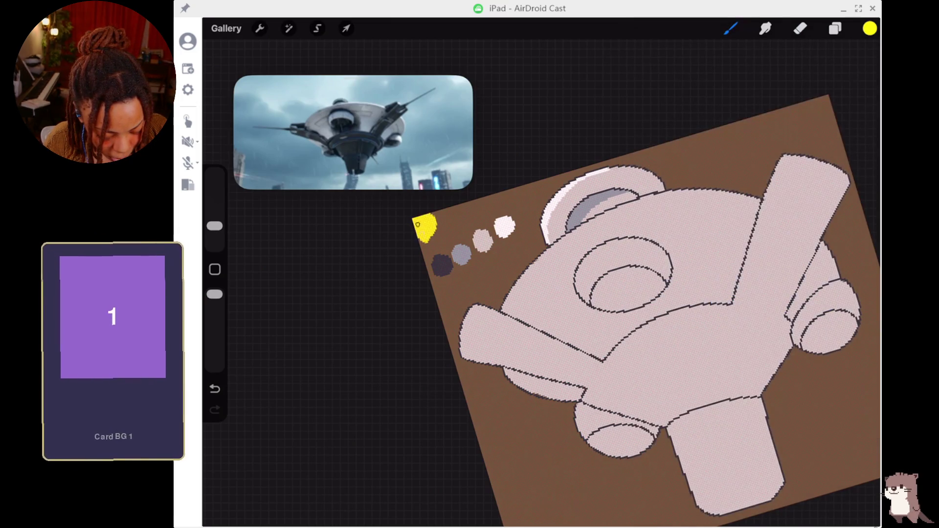
# - Add a small yellow dot just below the yellow blob
pyautogui.click(425, 252)
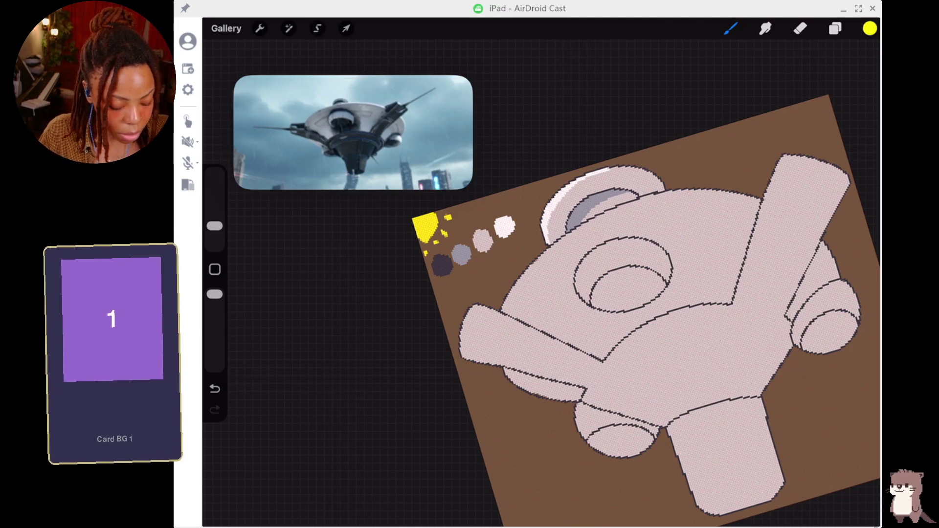
# - Undo an accidental Transform nudge of the layer and check the layers list
pyautogui.click(346, 28)
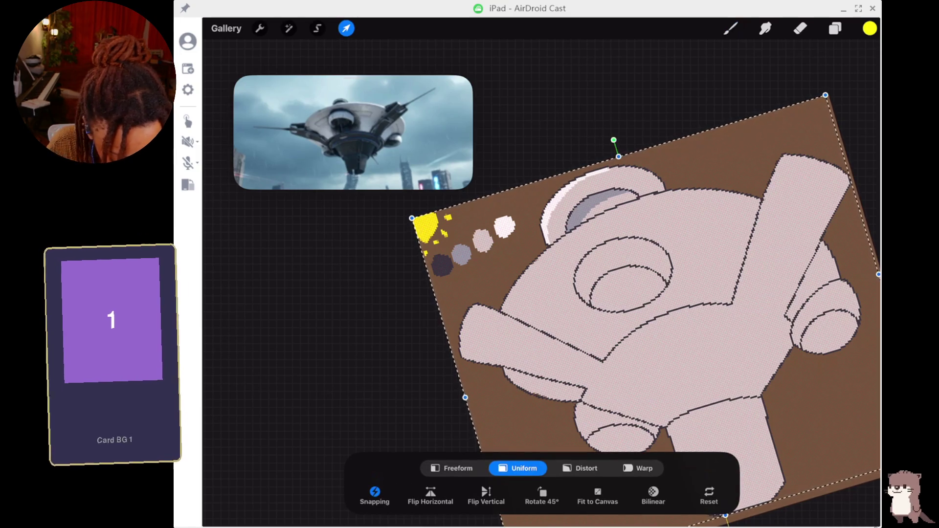
pyautogui.hotkey('ctrl', 'z')
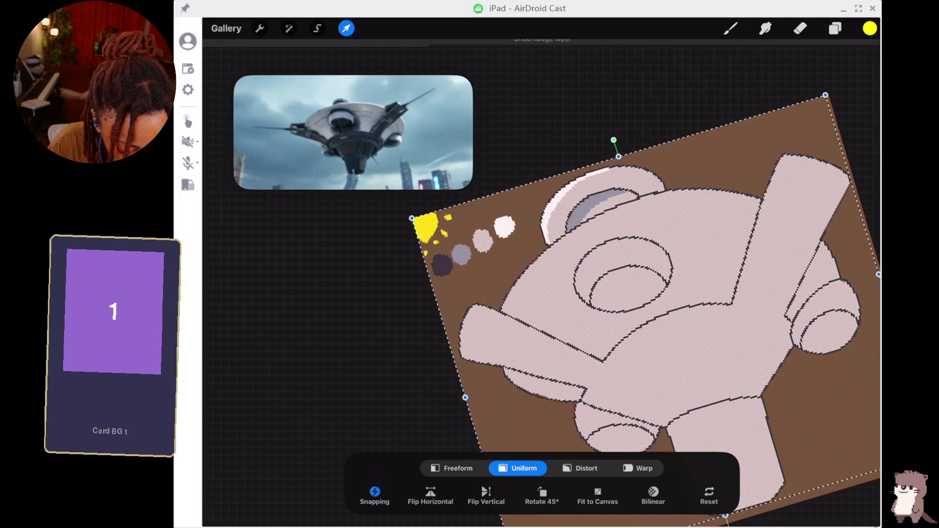
pyautogui.click(835, 28)
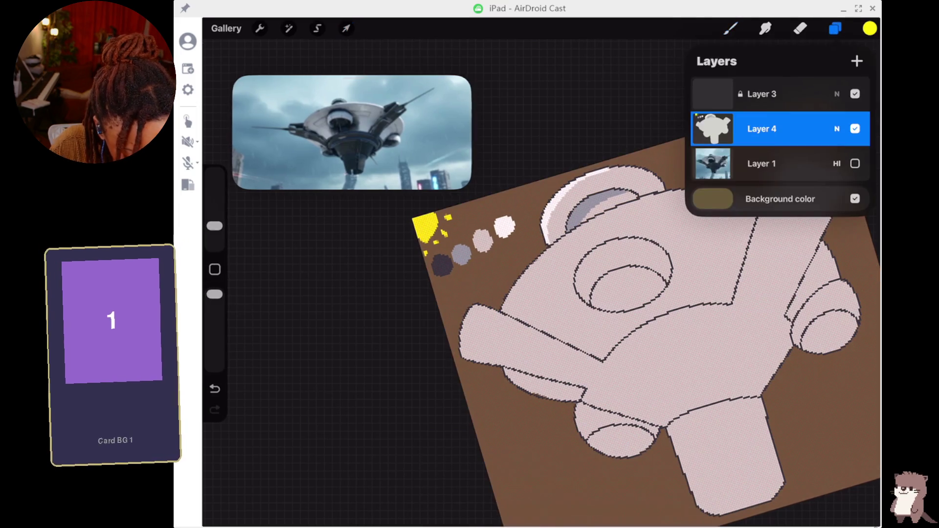
# - Erase the yellow blob and dots with the Eraser at 19% size
pyautogui.press('e')
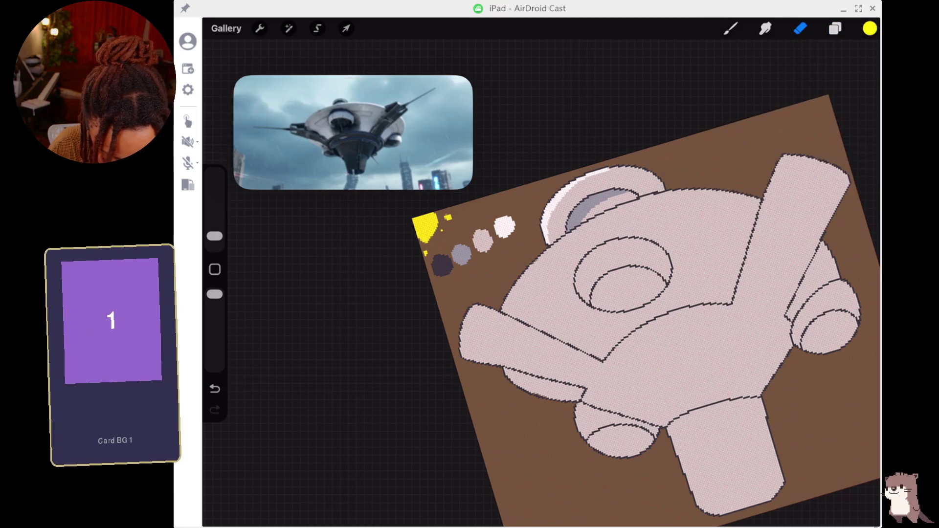
pyautogui.moveTo(214, 236); pyautogui.dragTo(214, 212)
pyautogui.moveTo(447, 219); pyautogui.dragTo(413, 226)
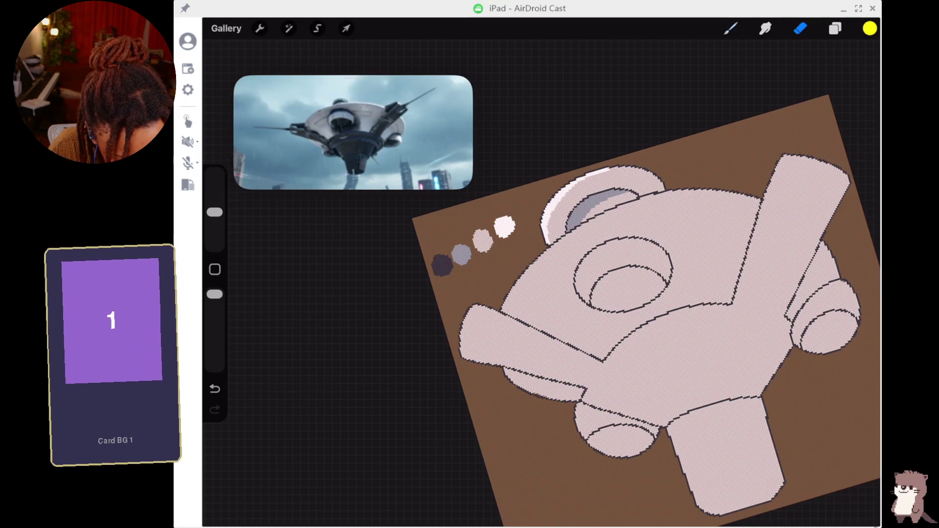
# - Paint a yellow half-disc above the swatches and add three short rays around it
pyautogui.press('b')
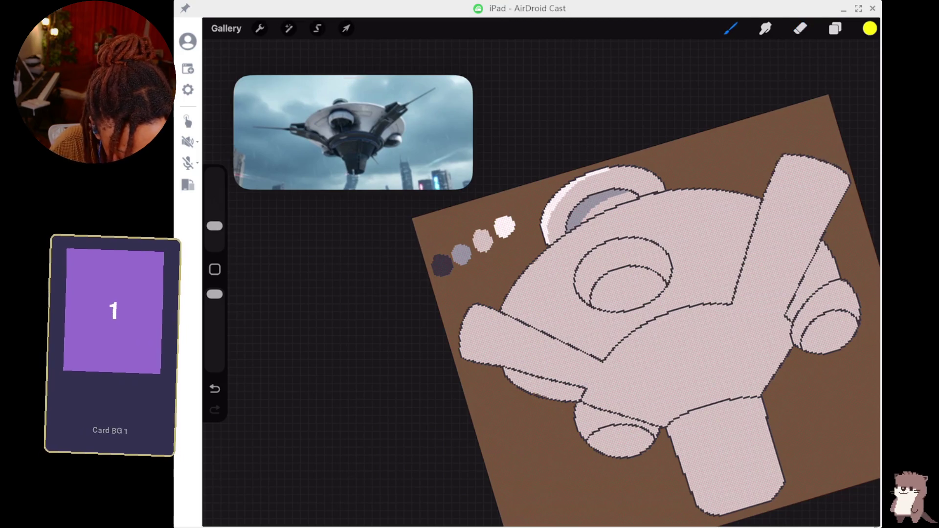
pyautogui.moveTo(438, 222)
pyautogui.mouseDown()
pyautogui.moveTo(486, 199)
pyautogui.moveTo(451, 218)
pyautogui.moveTo(472, 206)
pyautogui.moveTo(445, 211)
pyautogui.mouseUp()
pyautogui.click(494, 204)
pyautogui.click(485, 216)
pyautogui.click(461, 230)
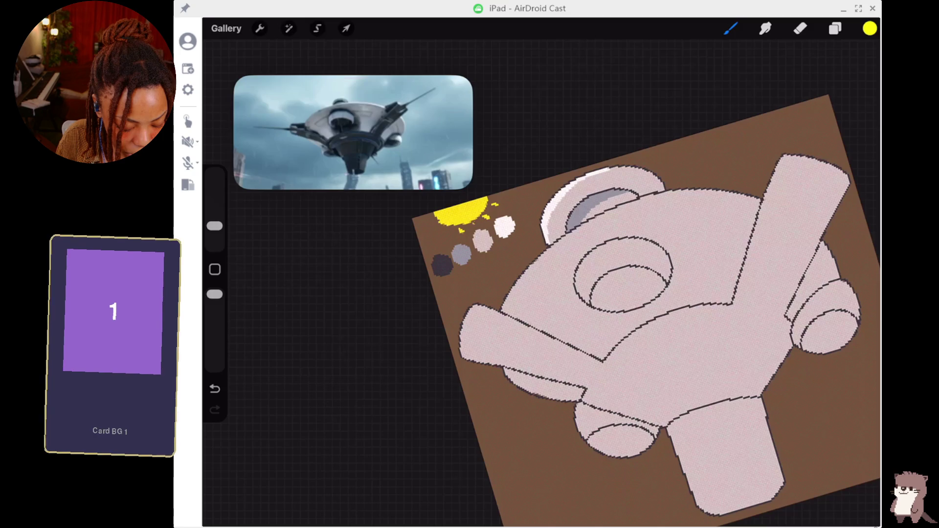
# - Add a small yellow pixel beside the sun and show the Layers panel
pyautogui.moveTo(472, 223); pyautogui.dragTo(479, 227)
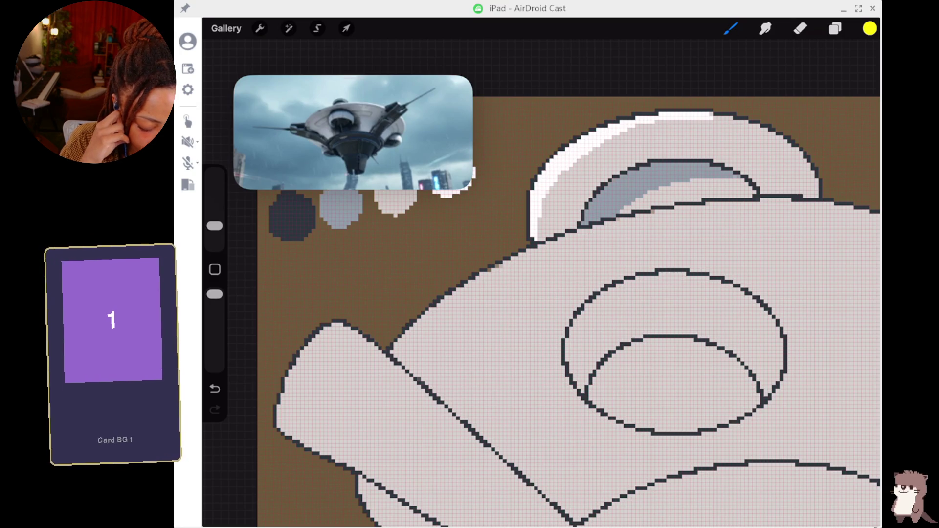
pyautogui.click(834, 29)
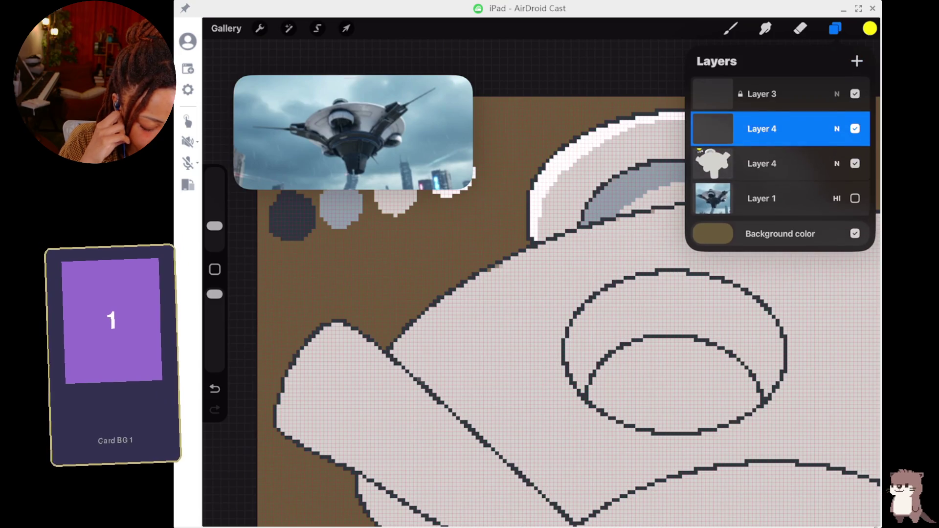
# - Create the new empty Layer 5 above the upper Layer 4
pyautogui.click(857, 61)
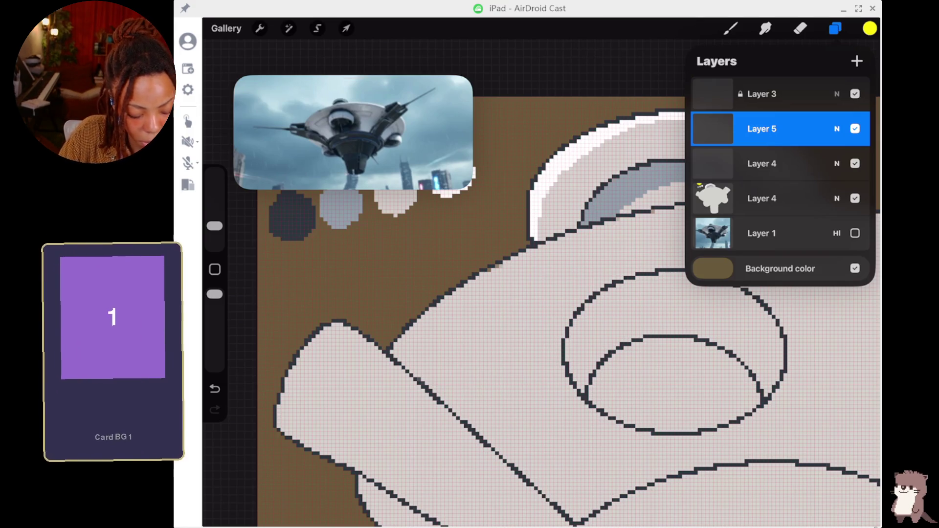
pyautogui.scroll(-2, 538, 313)
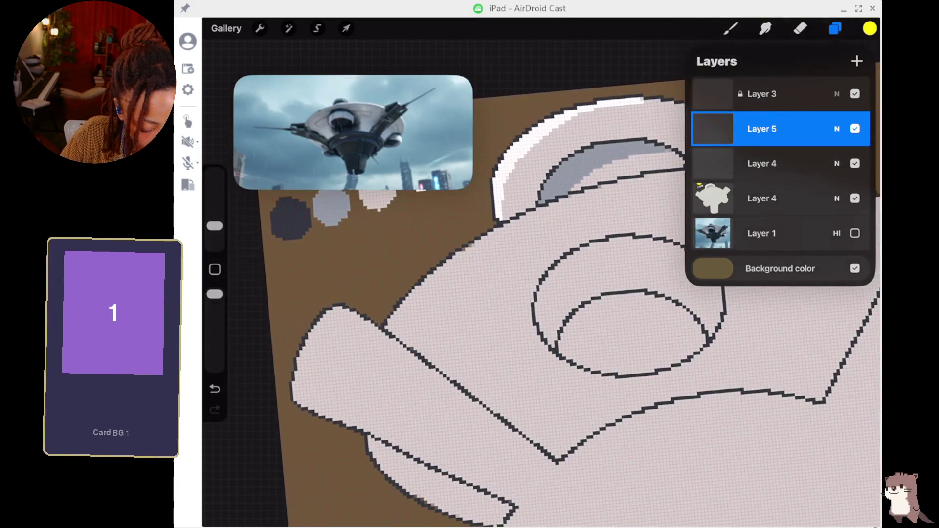
pyautogui.click(761, 163)
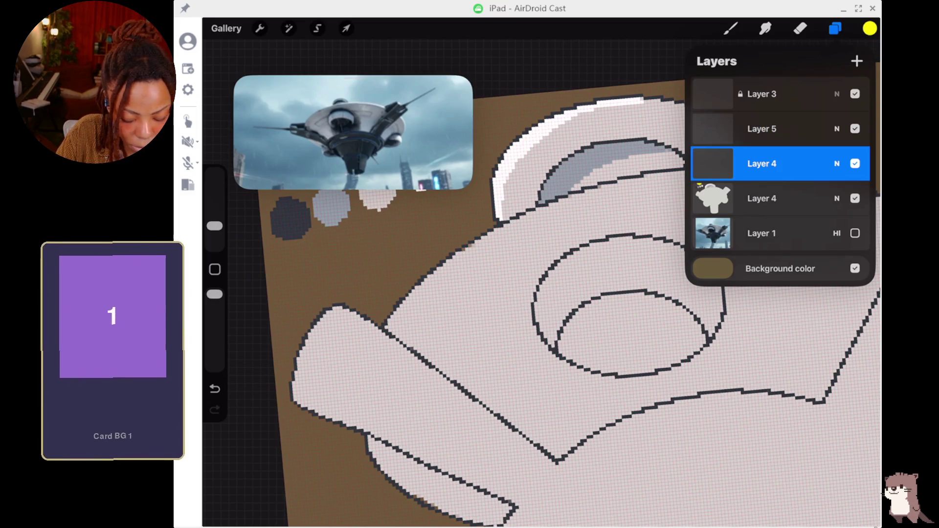
pyautogui.click(332, 208)
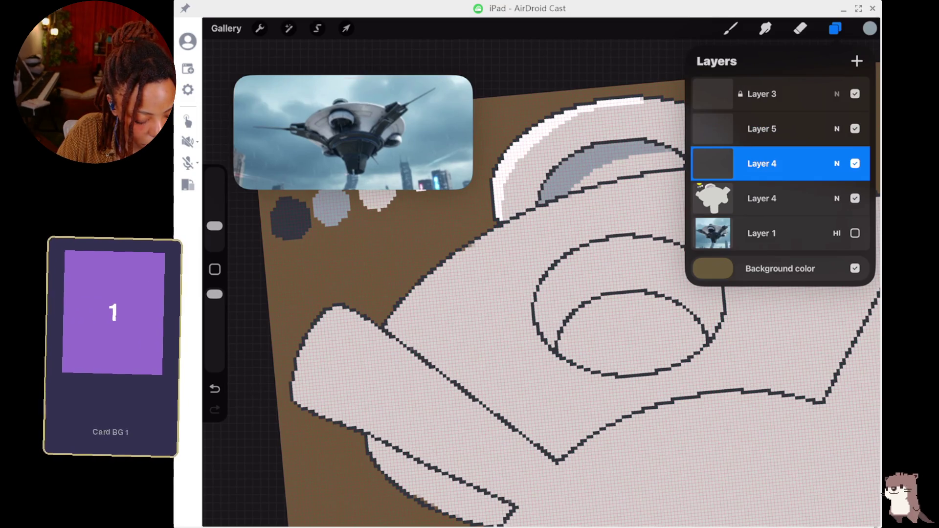
pyautogui.click(761, 198)
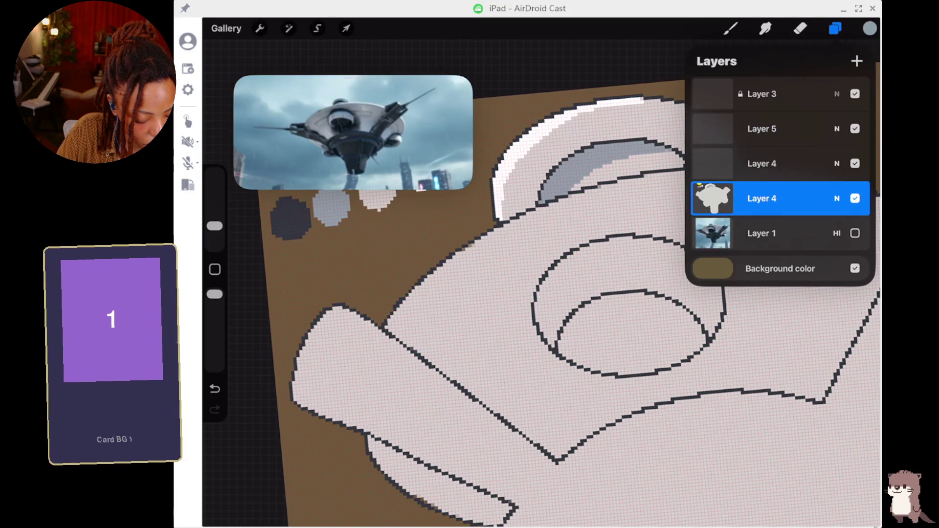
pyautogui.click(837, 198)
pyautogui.click(836, 198)
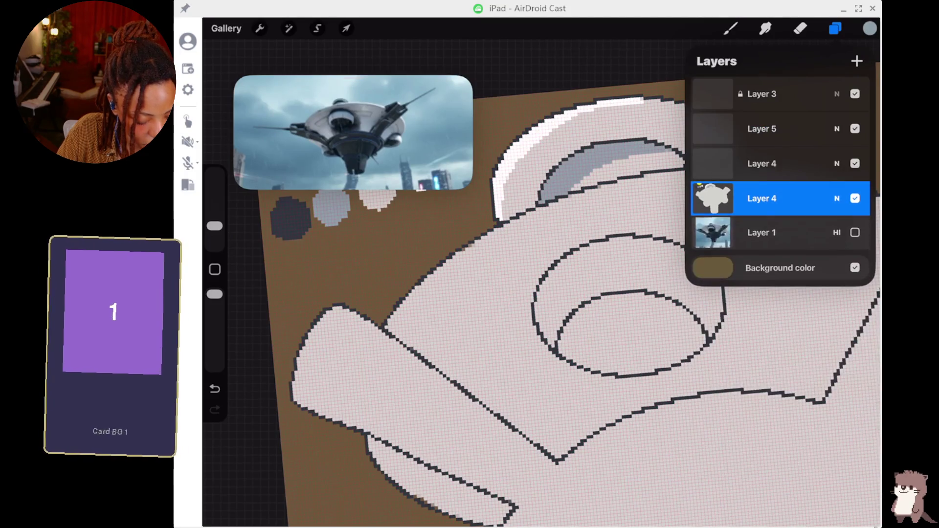
pyautogui.click(712, 198)
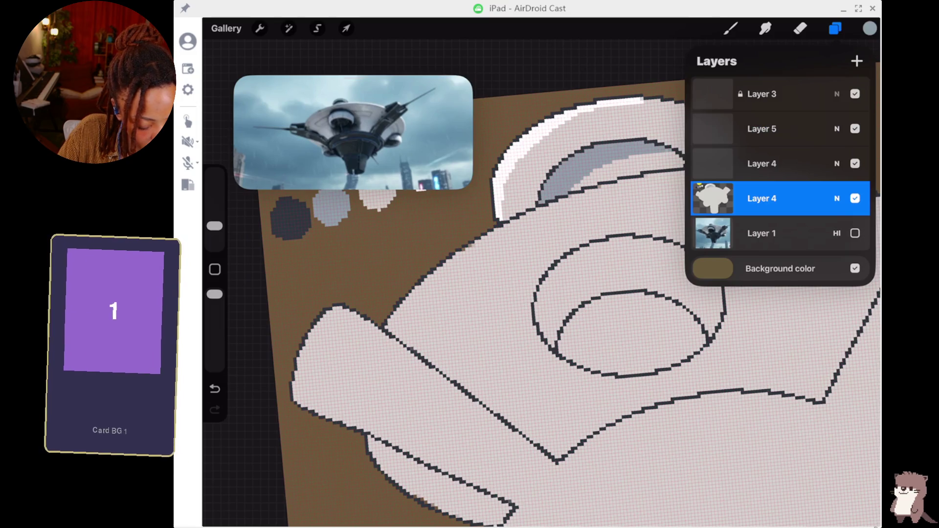
pyautogui.click(730, 28)
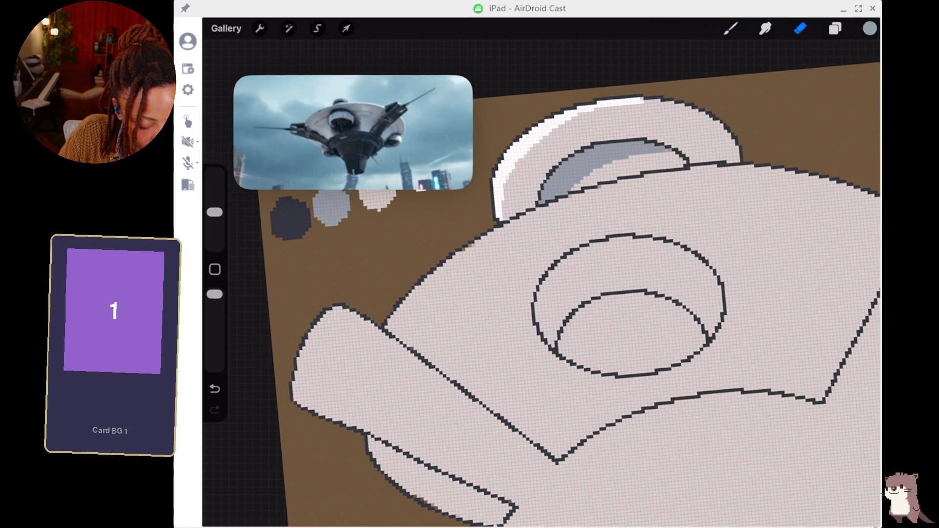
pyautogui.click(834, 28)
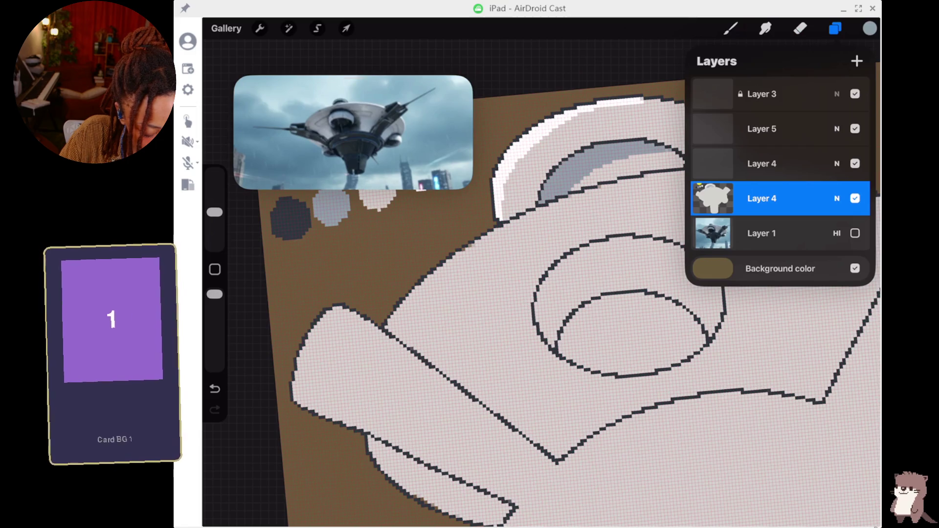
pyautogui.moveTo(761, 198); pyautogui.dragTo(788, 160)
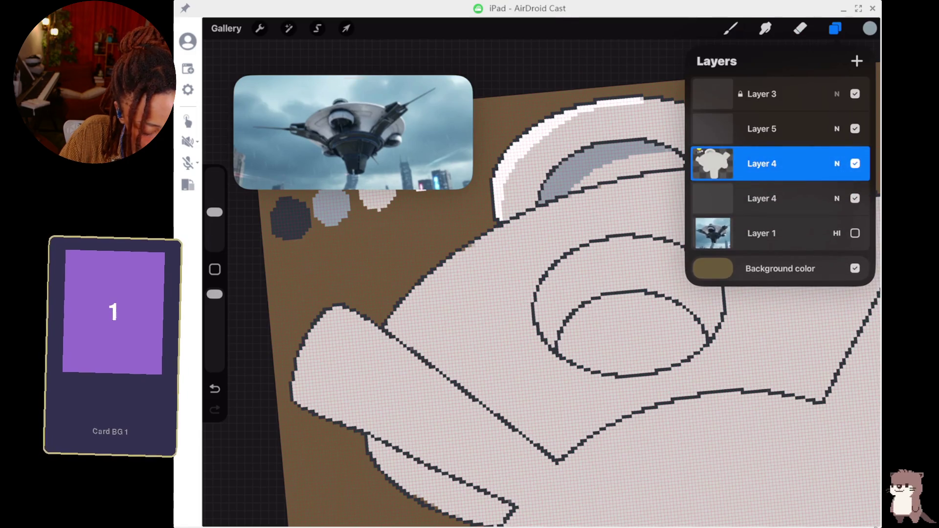
pyautogui.click(762, 195)
pyautogui.click(731, 28)
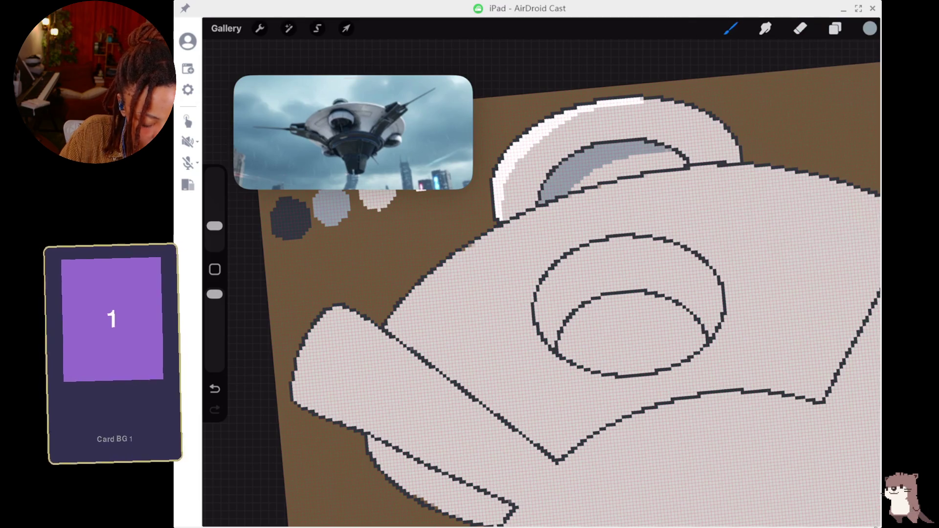
pyautogui.click(337, 195)
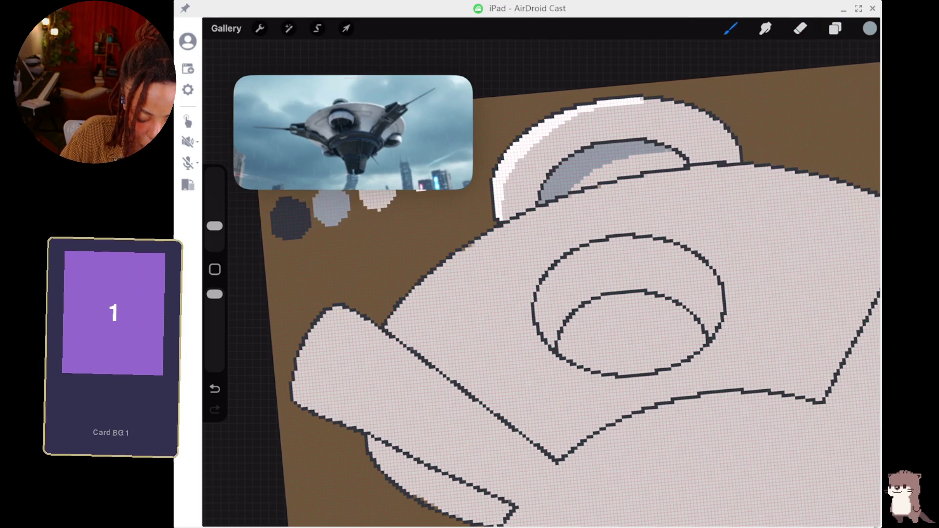
pyautogui.moveTo(435, 267)
pyautogui.mouseDown()
pyautogui.moveTo(392, 312)
pyautogui.moveTo(421, 264)
pyautogui.moveTo(448, 252)
pyautogui.mouseUp()
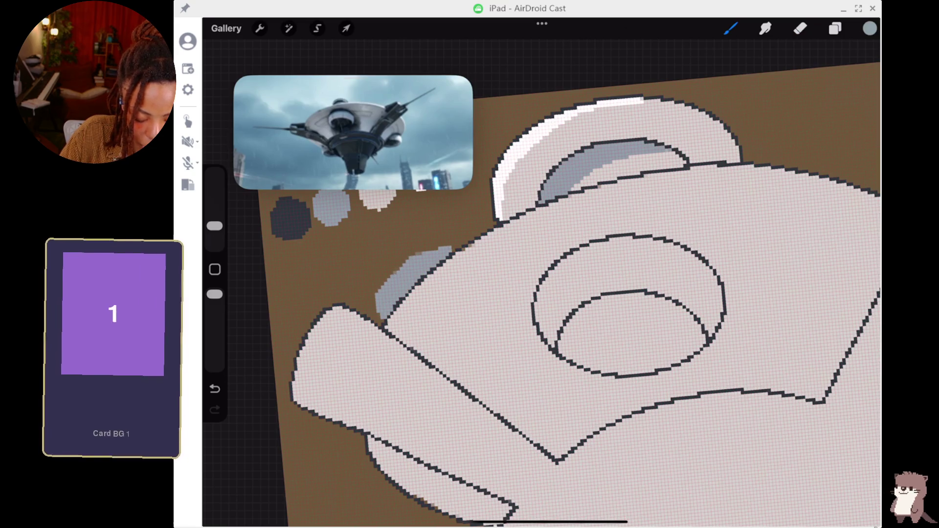
pyautogui.hotkey('ctrl', 'z')
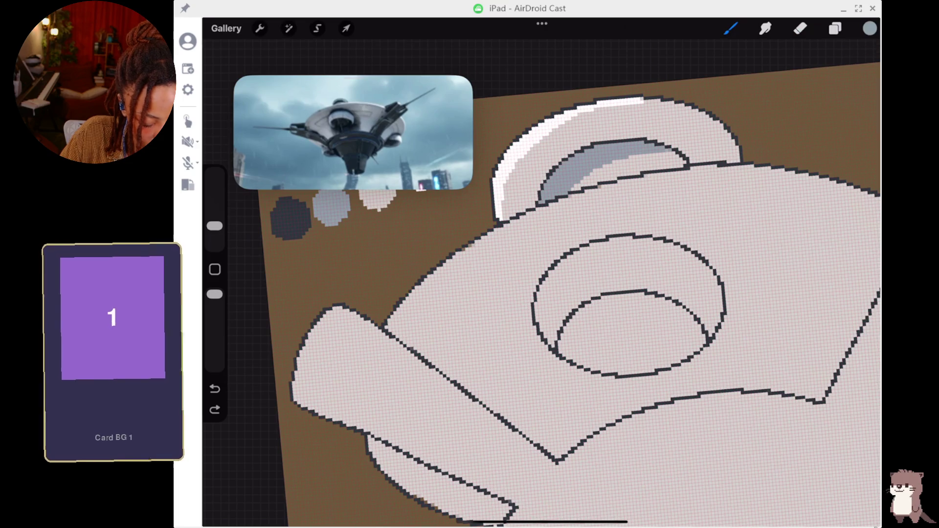
pyautogui.click(835, 28)
pyautogui.moveTo(777, 198); pyautogui.dragTo(782, 159)
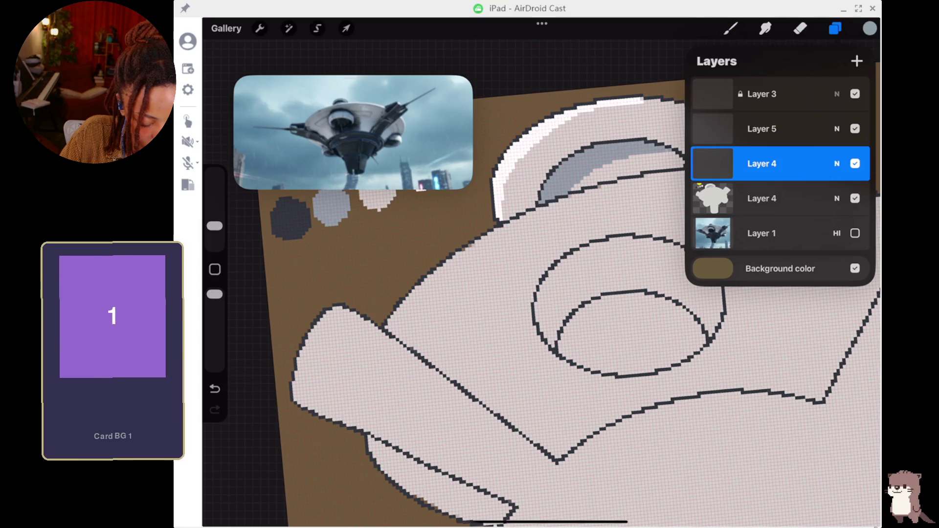
pyautogui.click(730, 28)
pyautogui.moveTo(462, 258); pyautogui.dragTo(435, 285)
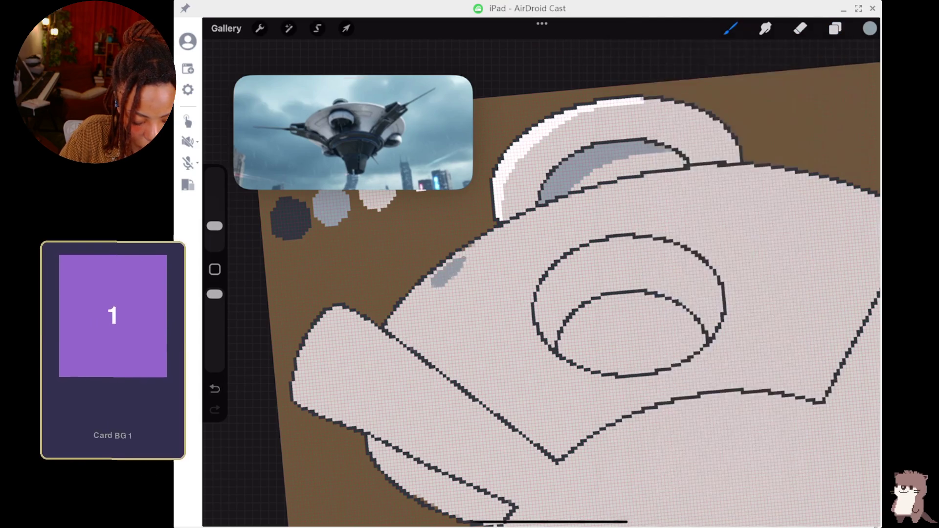
pyautogui.click(214, 389)
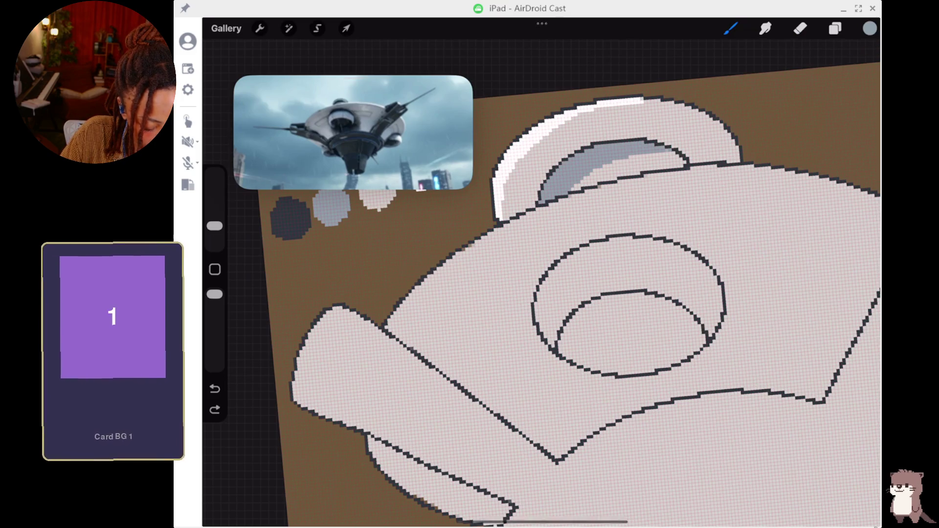
# - Show the Layers panel and make the filled Layer 4 the working layer
pyautogui.click(835, 27)
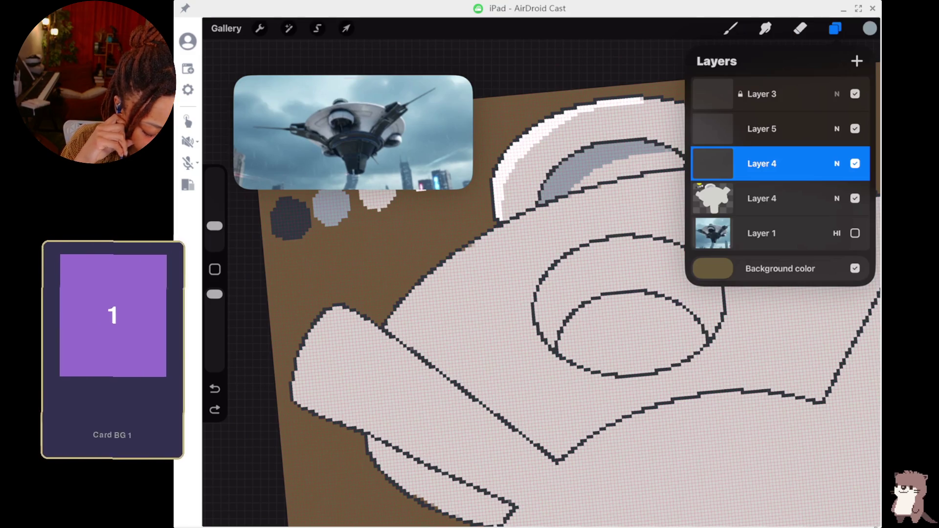
pyautogui.click(761, 198)
# - Sample the pale fill colour from the ship's outline on the canvas
pyautogui.click(731, 28)
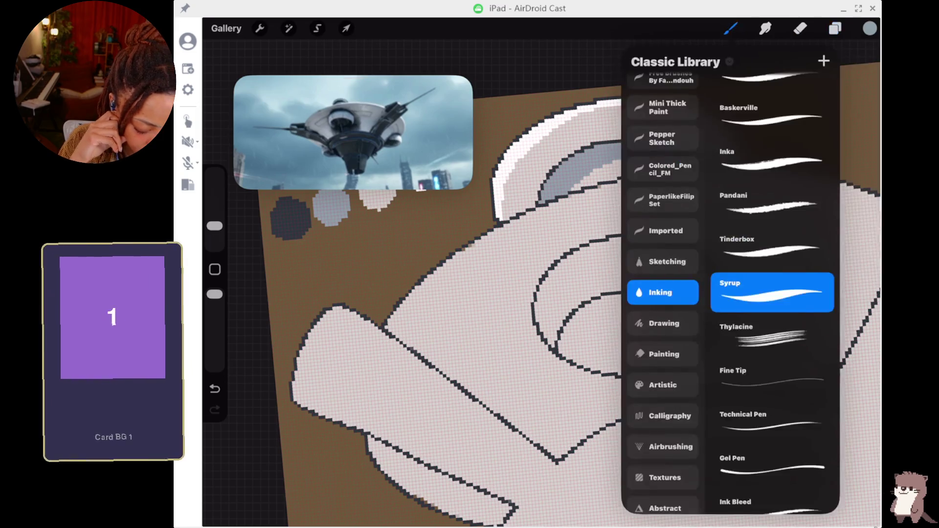
pyautogui.scroll(5, 415, 293)
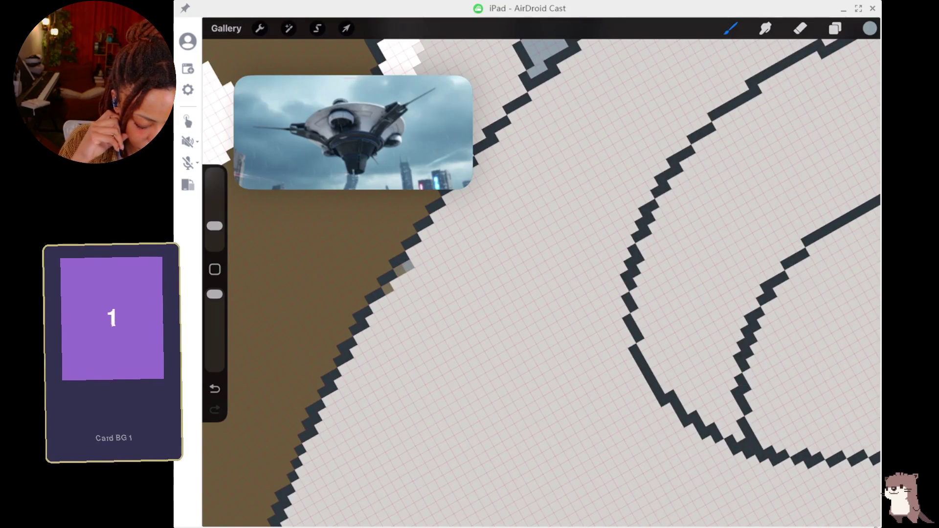
pyautogui.click(486, 305)
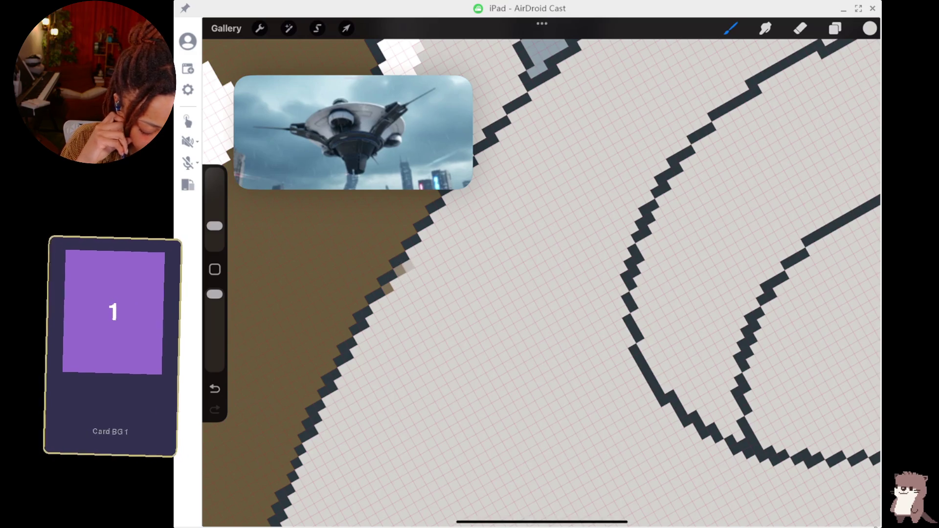
# - Make the Inking set's pixel brush the active brush
pyautogui.click(730, 28)
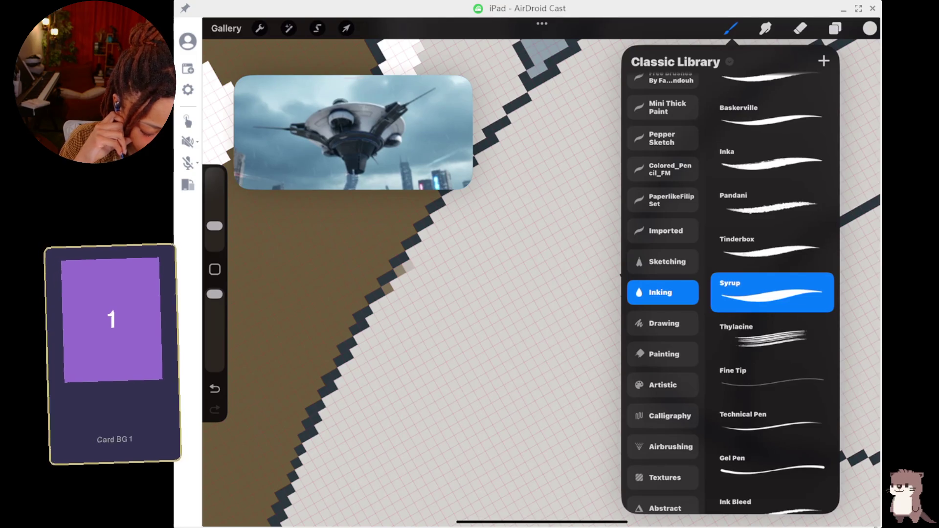
pyautogui.click(772, 380)
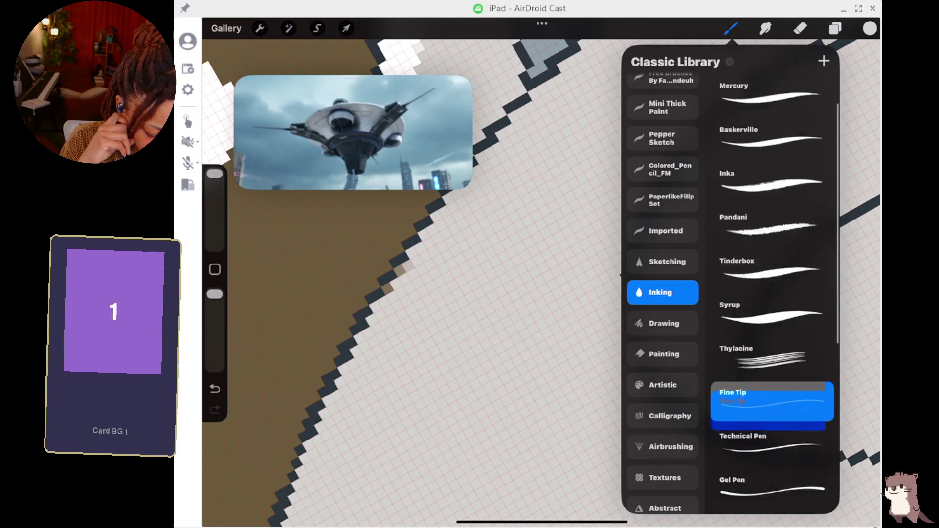
pyautogui.scroll(3, 771, 293)
pyautogui.click(772, 96)
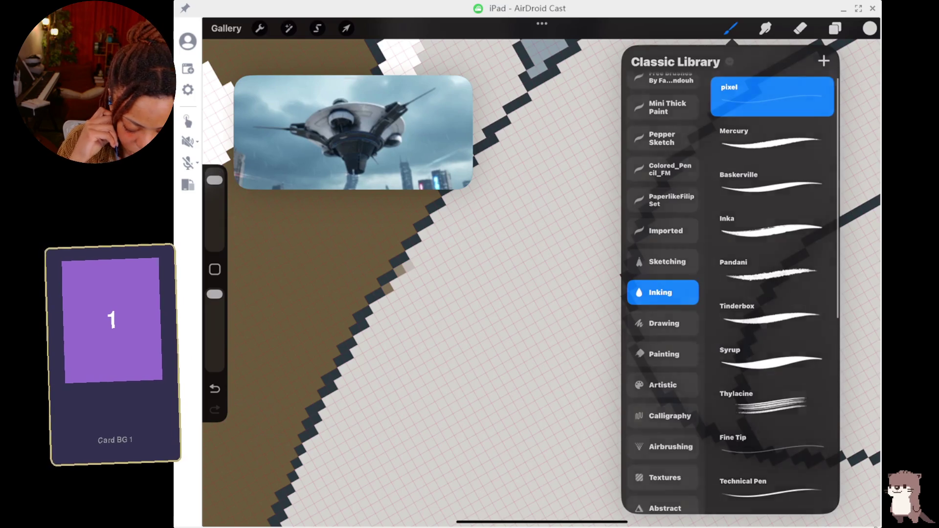
pyautogui.click(731, 28)
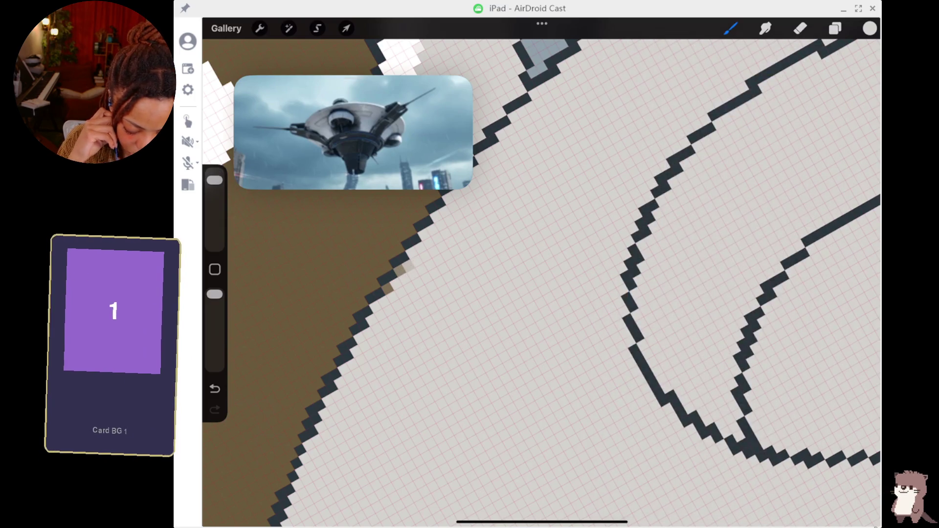
pyautogui.click(834, 28)
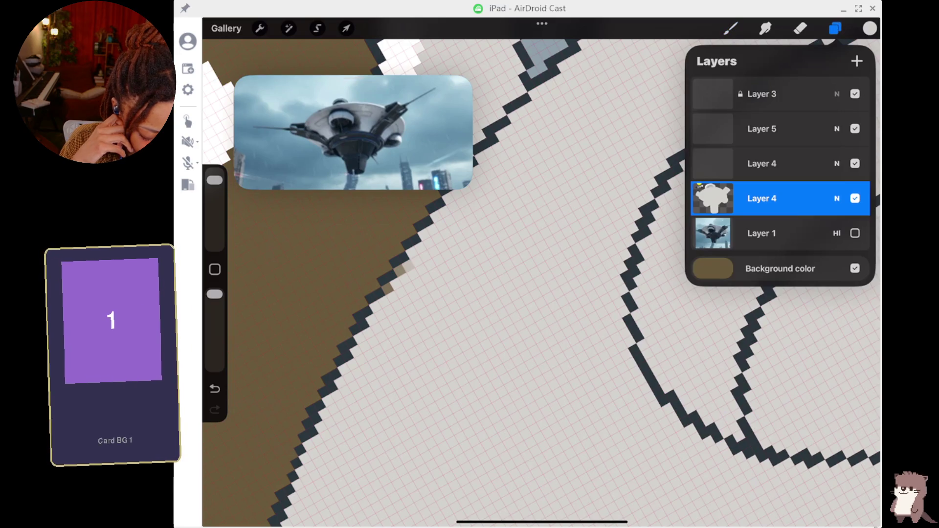
# - Check the filled Layer 4's blend mode and layer options, leaving them unchanged
pyautogui.click(837, 198)
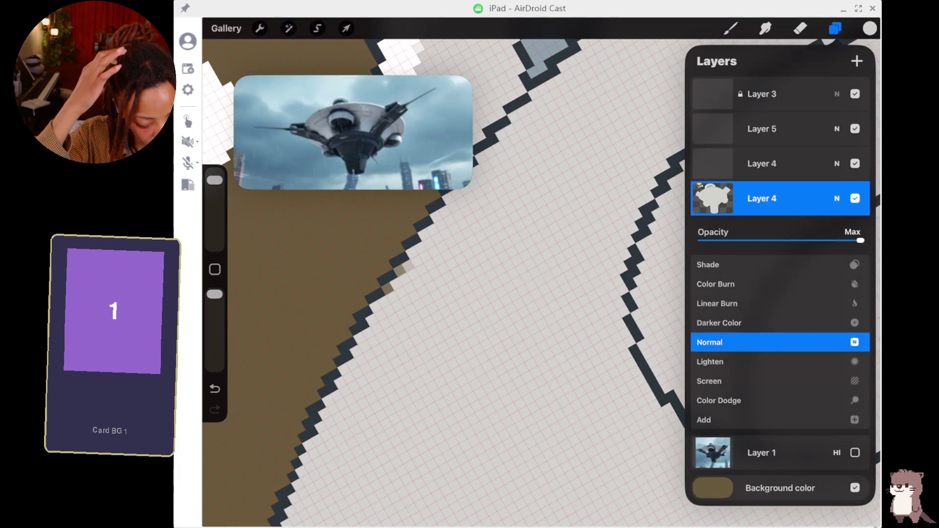
pyautogui.click(837, 198)
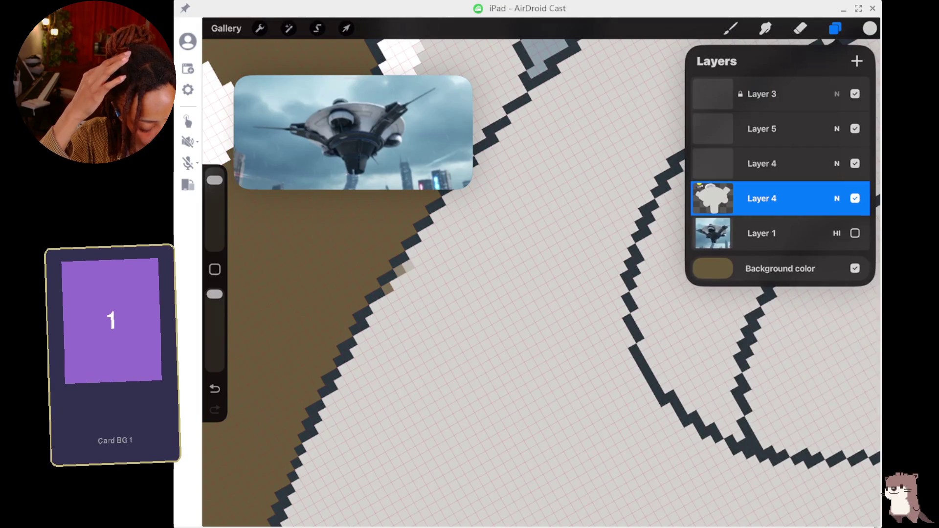
pyautogui.click(837, 198)
pyautogui.click(837, 198)
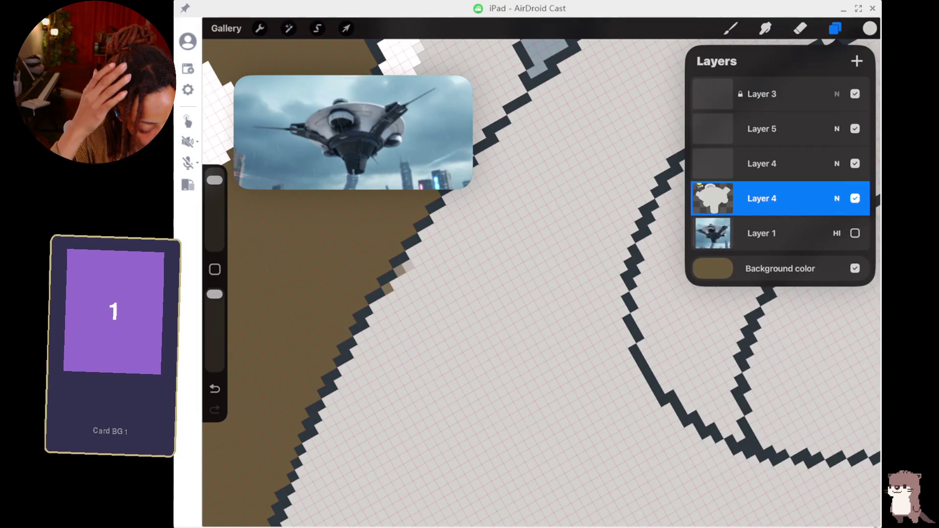
pyautogui.click(712, 198)
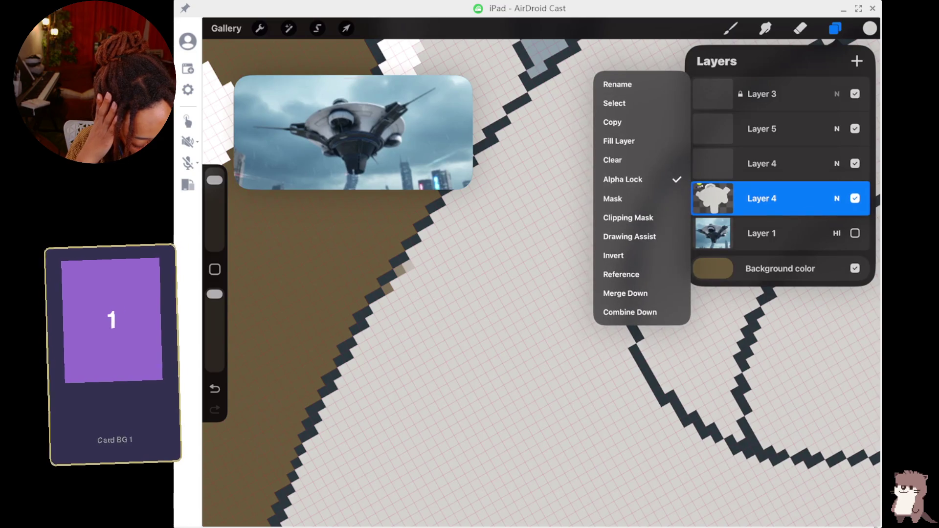
pyautogui.click(713, 198)
# - Paint over the stray brown pixels along the saucer outline with the pixel brush
pyautogui.click(730, 28)
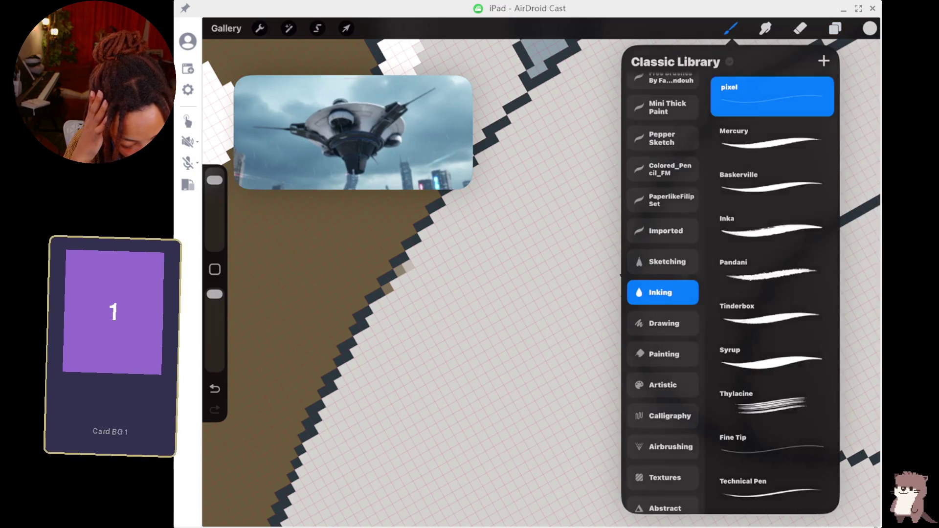
pyautogui.click(730, 28)
pyautogui.click(387, 288)
pyautogui.click(402, 268)
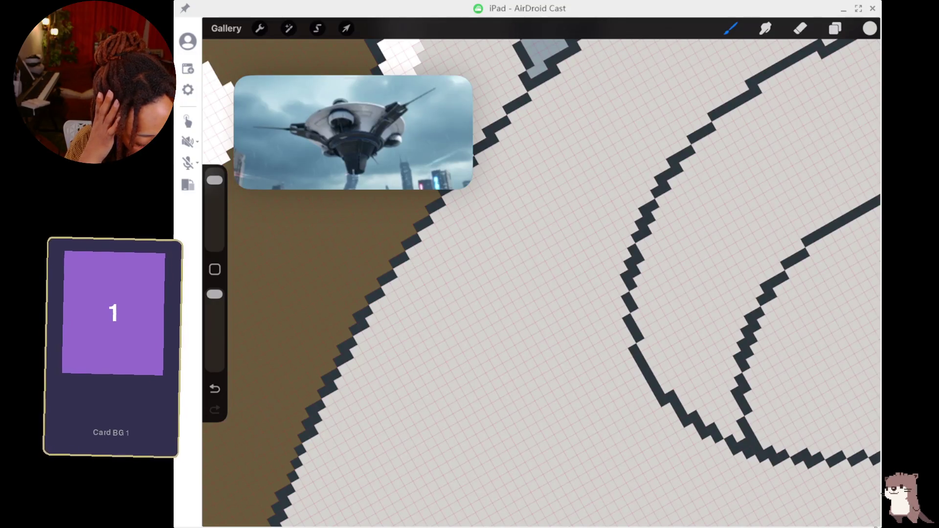
# - Make the empty Layer 4 above the fill the working layer
pyautogui.click(835, 28)
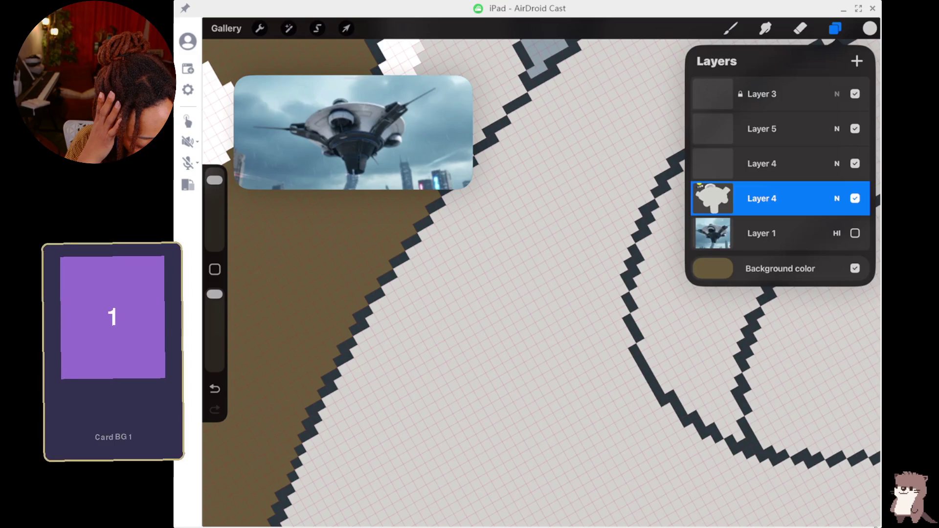
pyautogui.click(762, 163)
pyautogui.click(731, 29)
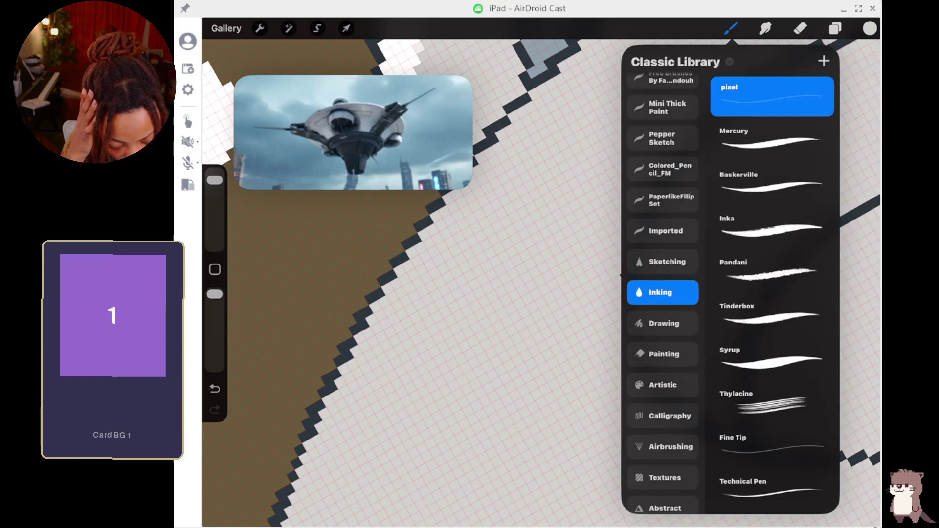
# - Dismiss the brush library and undo the stray grey pixel mark
pyautogui.scroll(-3, 410, 274)
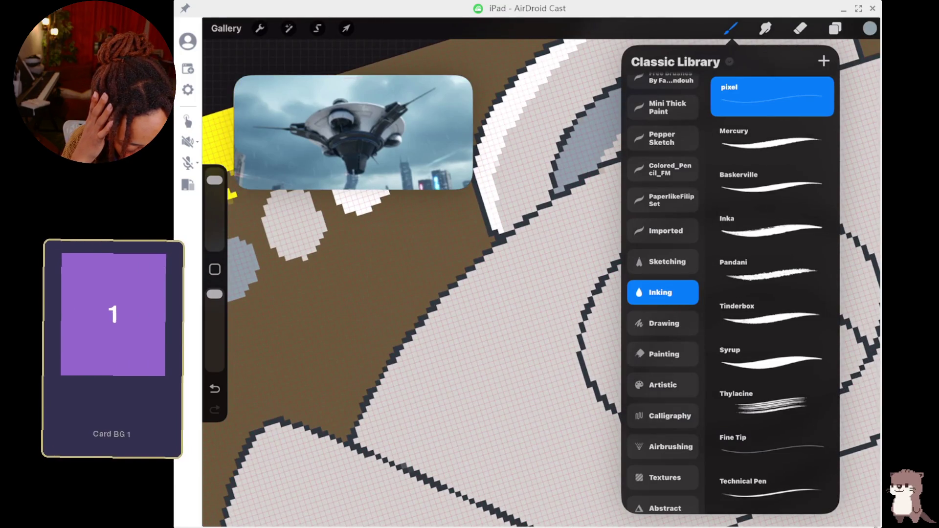
pyautogui.click(452, 280)
pyautogui.click(215, 389)
# - Drag the empty Layer 4 below the filled Layer 4, then open the filled layer's options
pyautogui.click(834, 28)
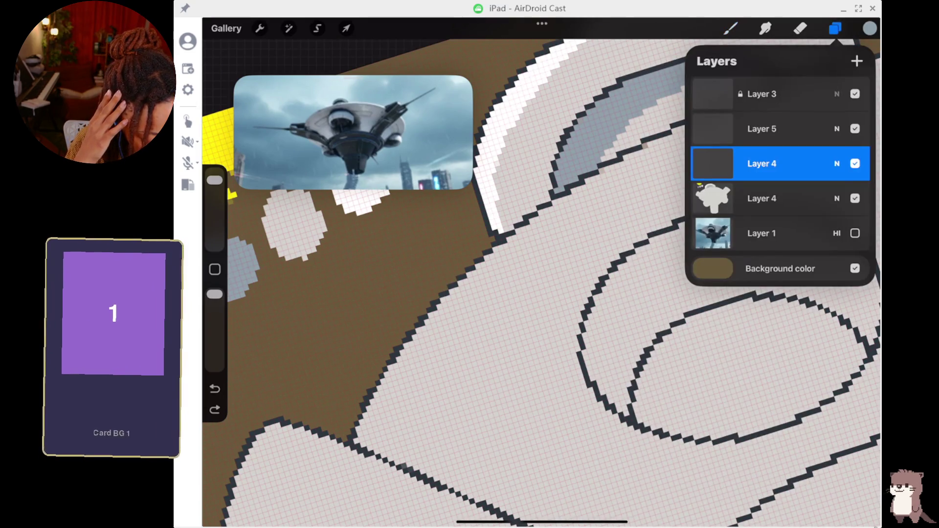
pyautogui.moveTo(761, 163); pyautogui.dragTo(761, 198)
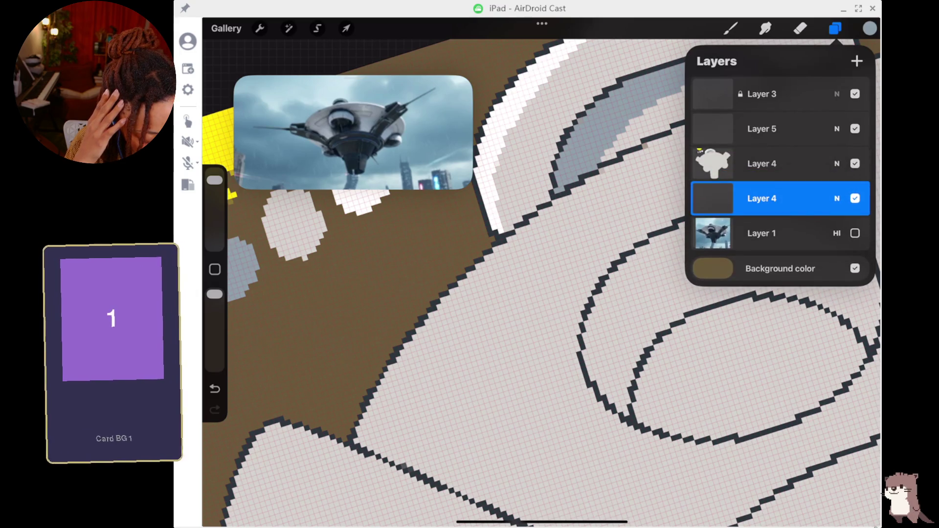
pyautogui.click(761, 163)
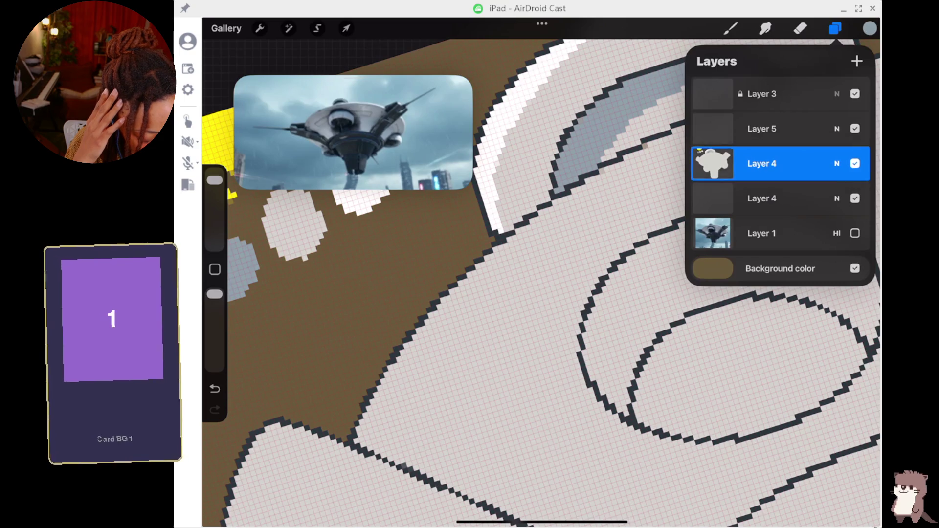
pyautogui.moveTo(761, 163); pyautogui.dragTo(760, 164)
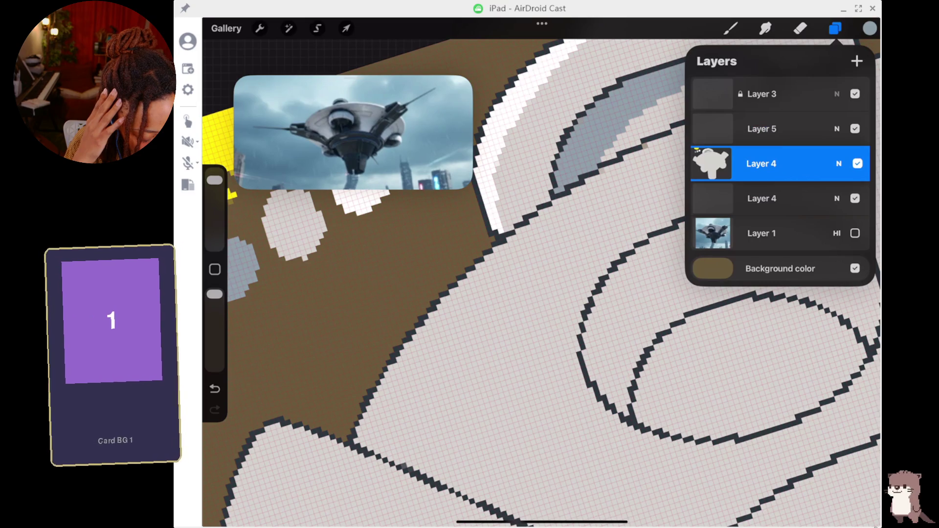
pyautogui.click(761, 163)
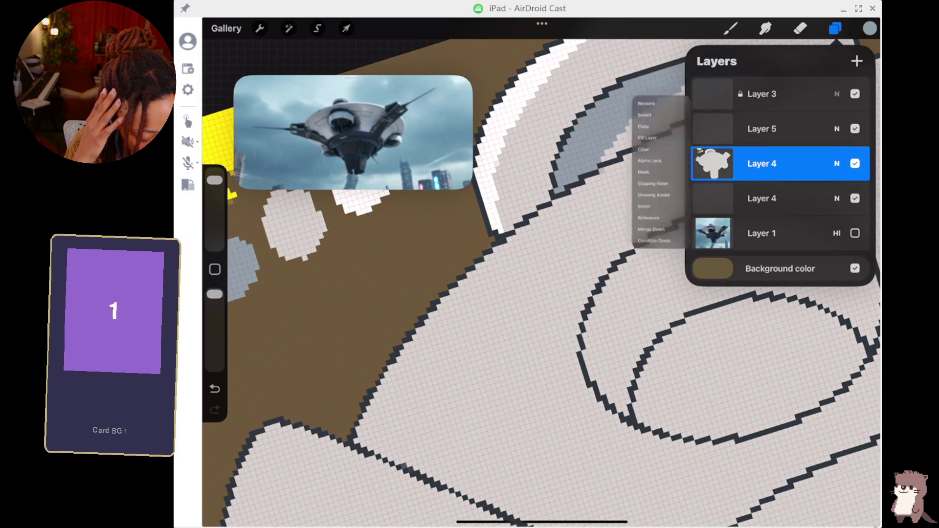
# - Try clipping the filled Layer 4 to the layer below, then turn the clipping off
pyautogui.click(611, 75)
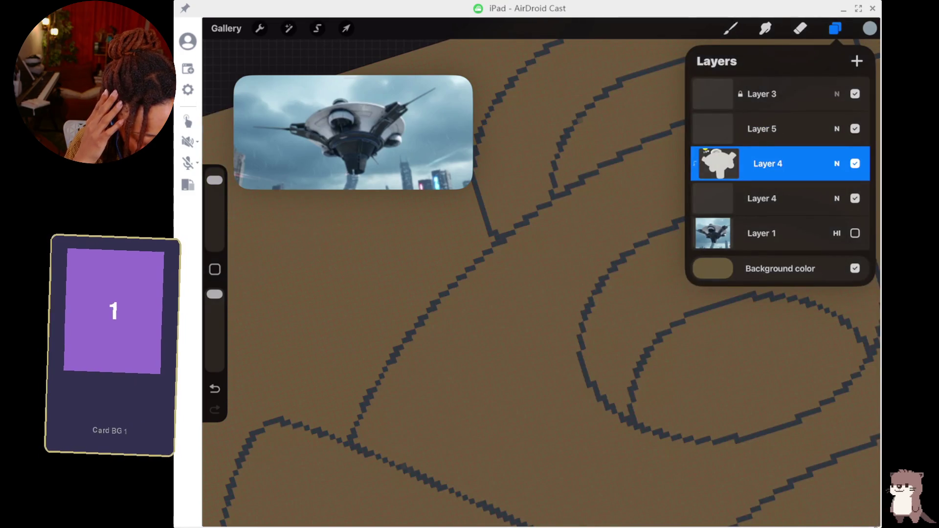
pyautogui.click(767, 163)
pyautogui.click(628, 191)
pyautogui.click(767, 163)
# - Add a layer mask to Layer 4 and paint a dark stroke hiding a patch of fill
pyautogui.click(612, 173)
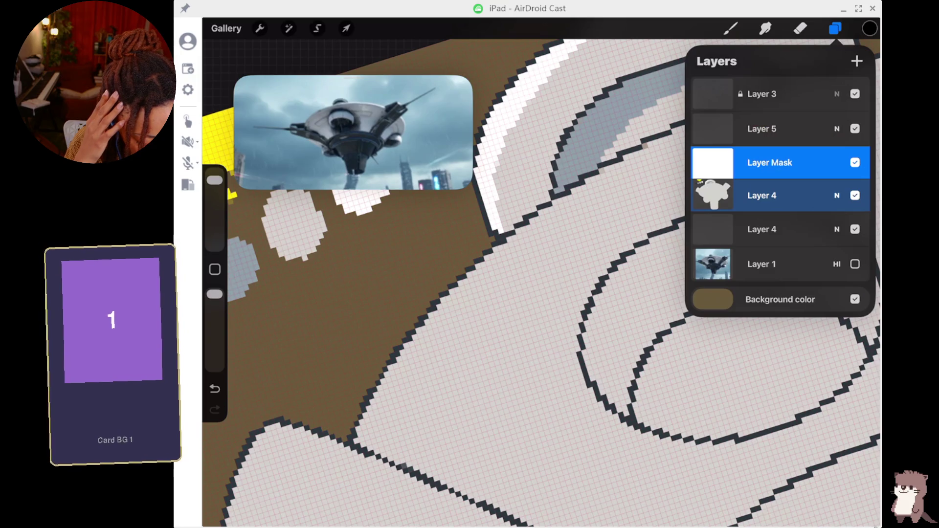
pyautogui.click(712, 162)
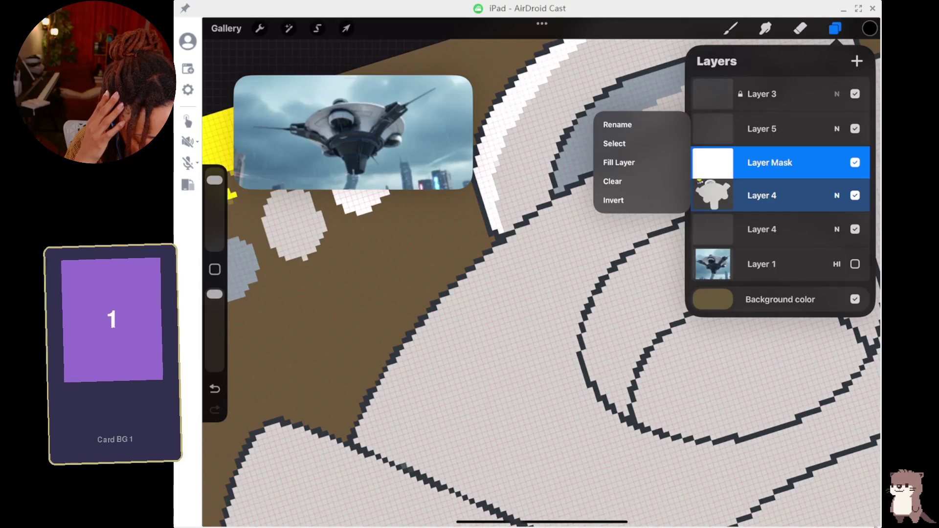
pyautogui.click(730, 28)
pyautogui.moveTo(467, 300)
pyautogui.mouseDown()
pyautogui.moveTo(427, 332)
pyautogui.moveTo(458, 297)
pyautogui.mouseUp()
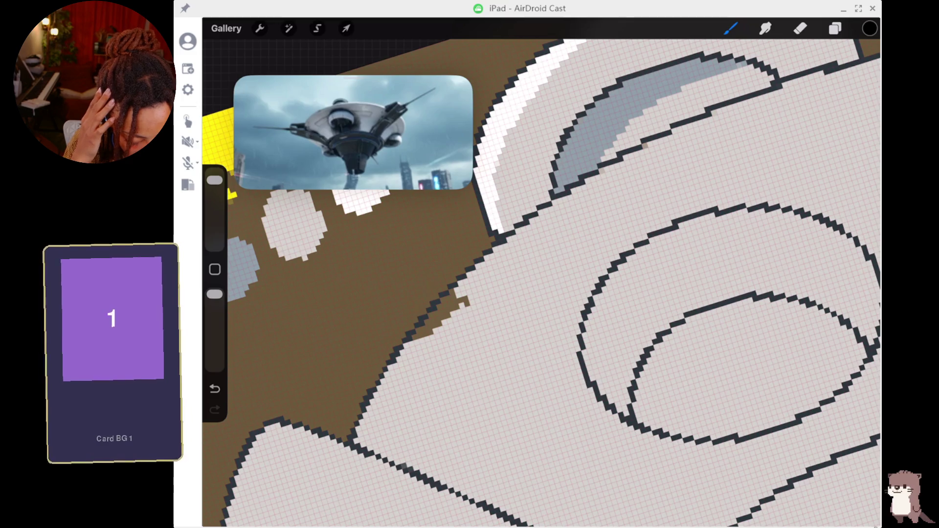
# - Undo the mask stroke, test light-grey strokes on the mask, and undo them again
pyautogui.hotkey('ctrl', 'z')
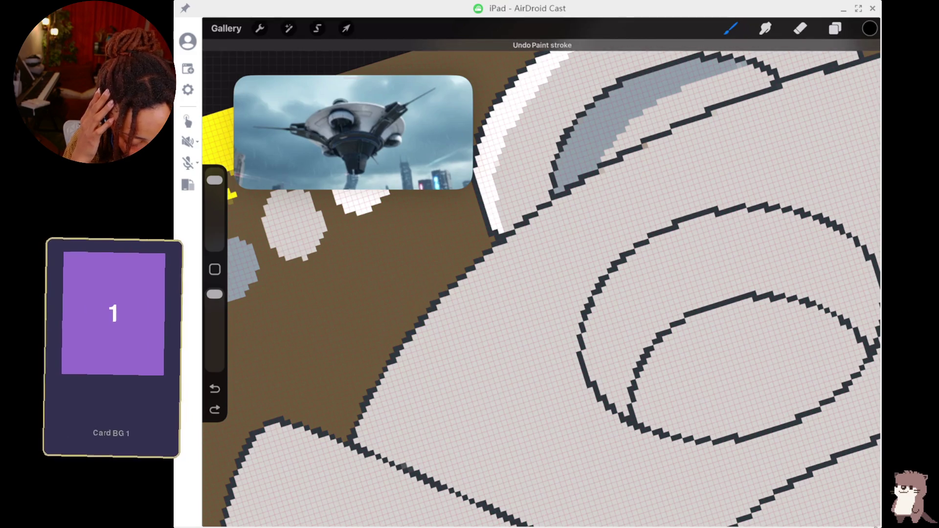
pyautogui.click(591, 118)
pyautogui.moveTo(492, 284)
pyautogui.mouseDown()
pyautogui.moveTo(463, 300)
pyautogui.moveTo(487, 274)
pyautogui.mouseUp()
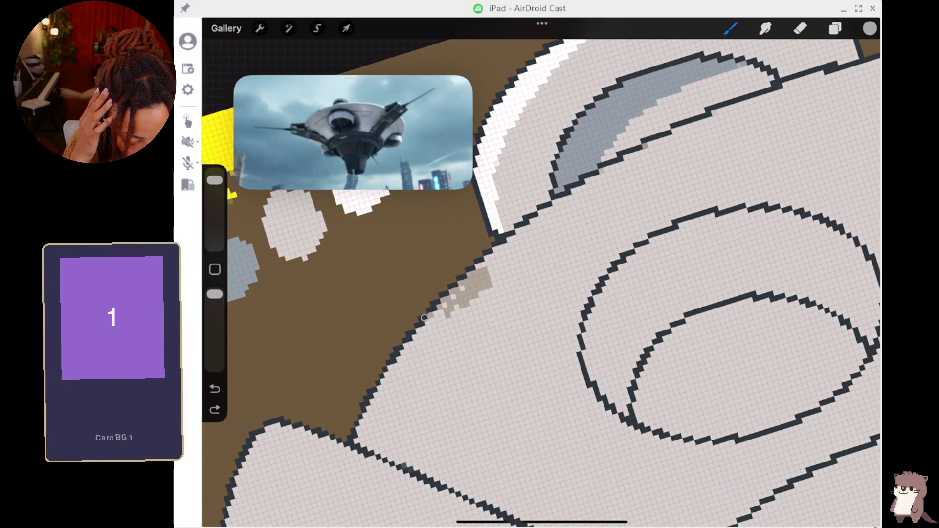
pyautogui.moveTo(421, 343)
pyautogui.mouseDown()
pyautogui.moveTo(496, 296)
pyautogui.moveTo(452, 355)
pyautogui.moveTo(523, 296)
pyautogui.mouseUp()
pyautogui.hotkey('ctrl', 'z')
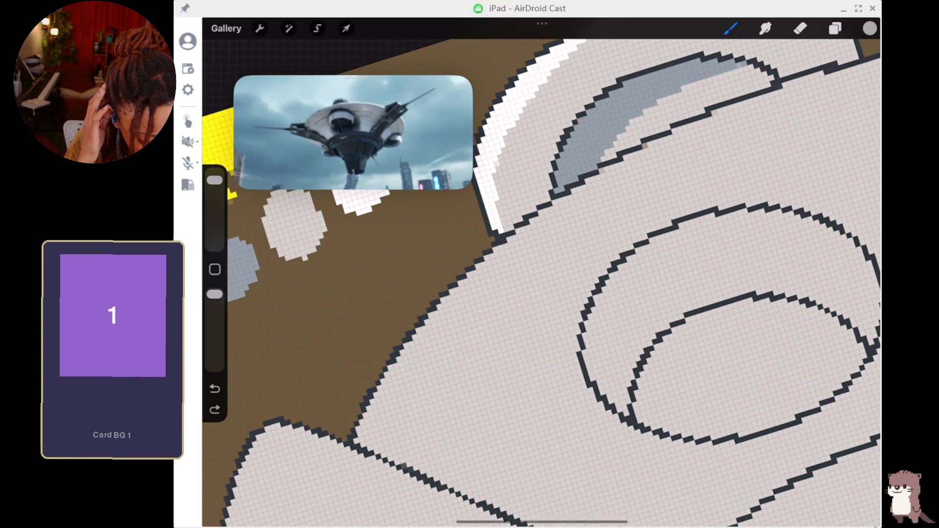
pyautogui.click(834, 28)
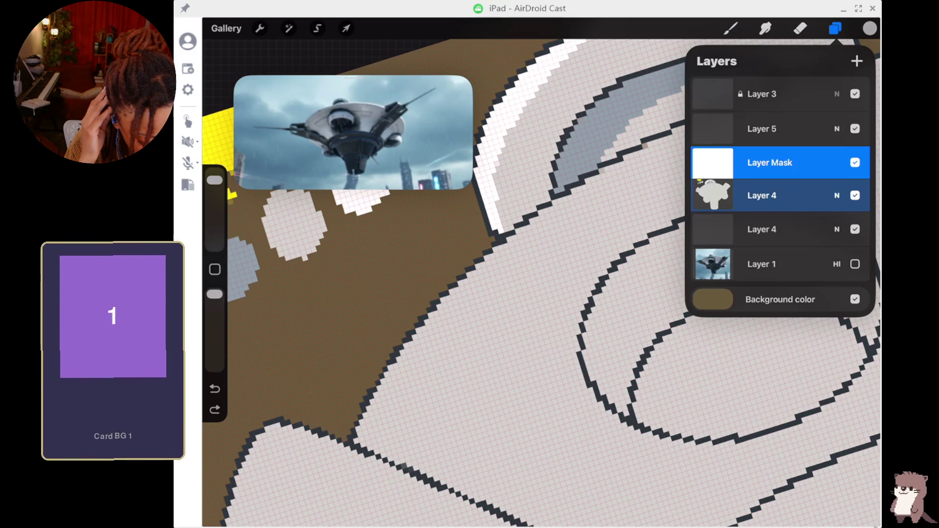
# - Select the Layer 4 content instead of its mask and review its options
pyautogui.click(712, 162)
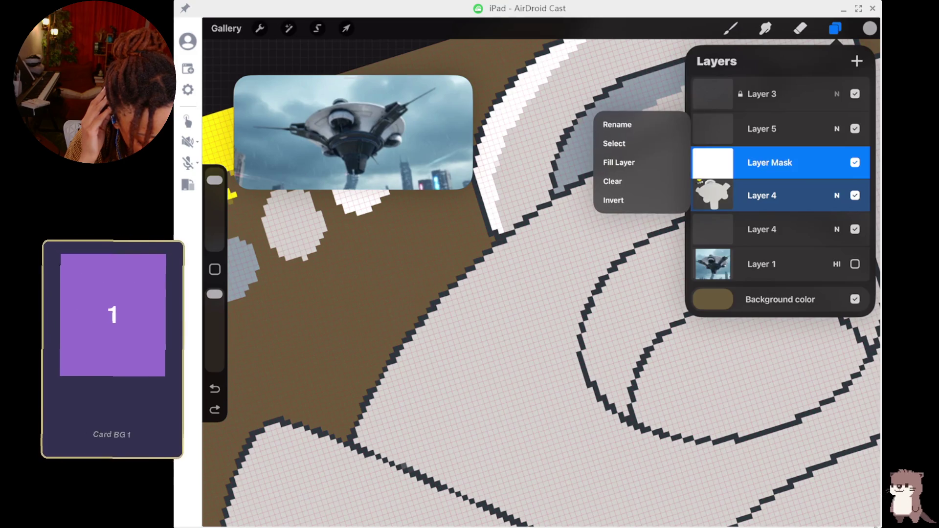
pyautogui.click(763, 195)
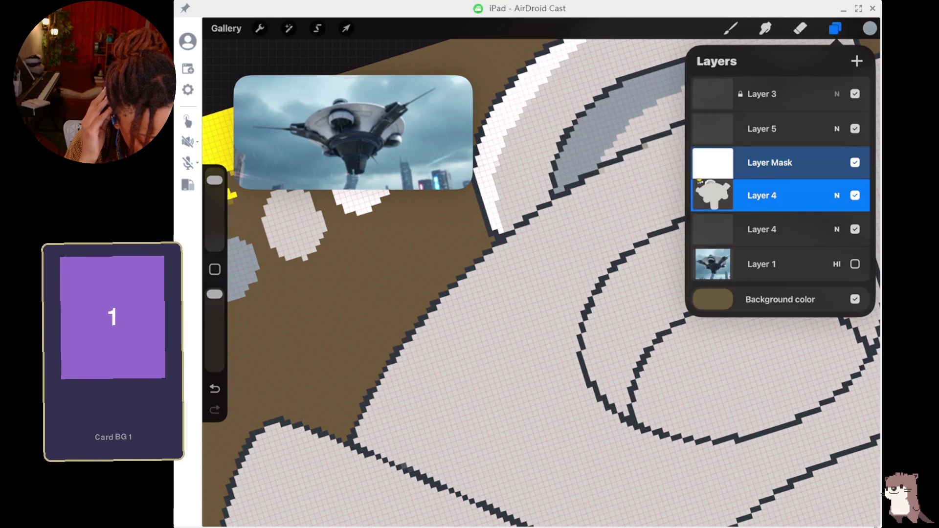
pyautogui.click(712, 195)
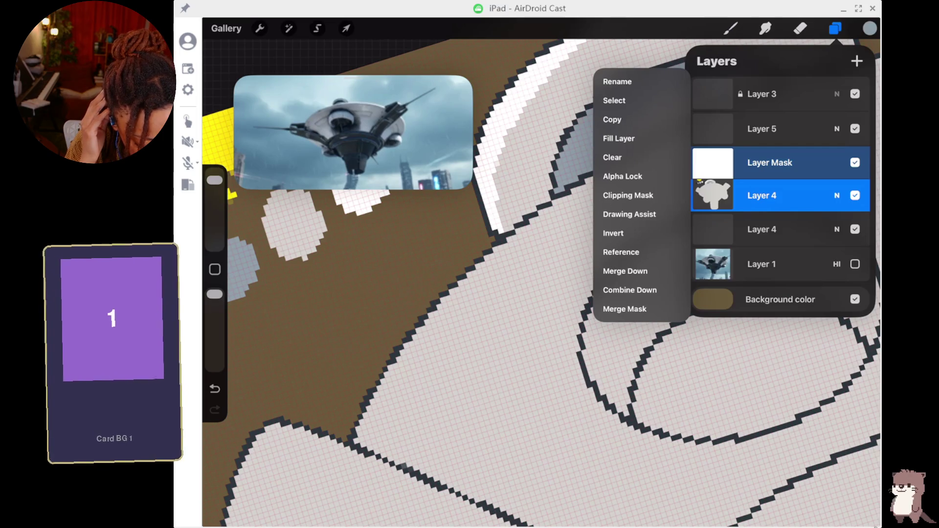
pyautogui.click(731, 28)
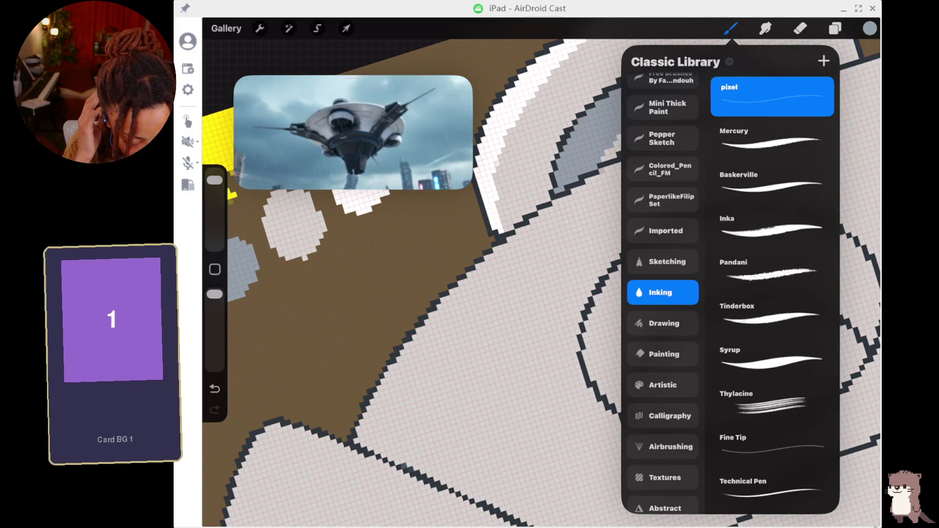
# - Try a grey shading stroke along the lower-left hull outline, then undo it
pyautogui.click(589, 114)
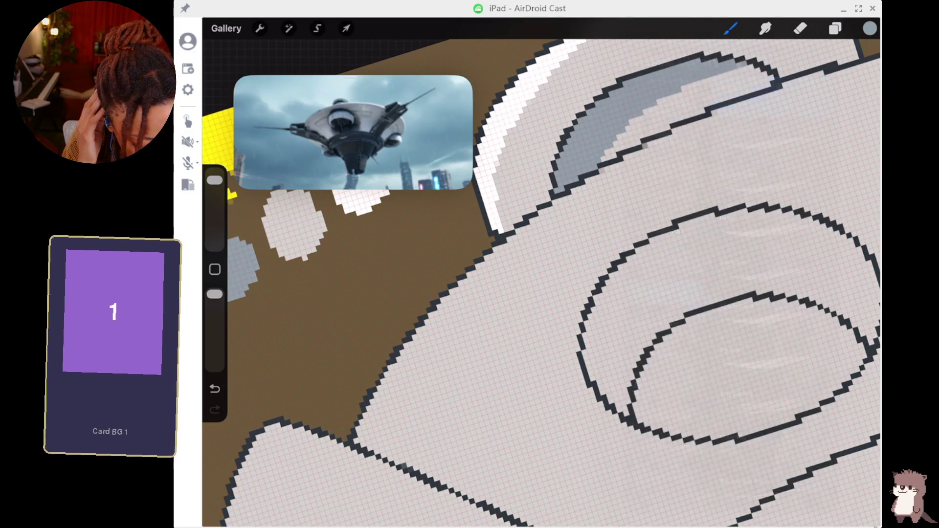
pyautogui.moveTo(472, 284)
pyautogui.mouseDown()
pyautogui.moveTo(395, 379)
pyautogui.moveTo(511, 255)
pyautogui.moveTo(420, 299)
pyautogui.mouseUp()
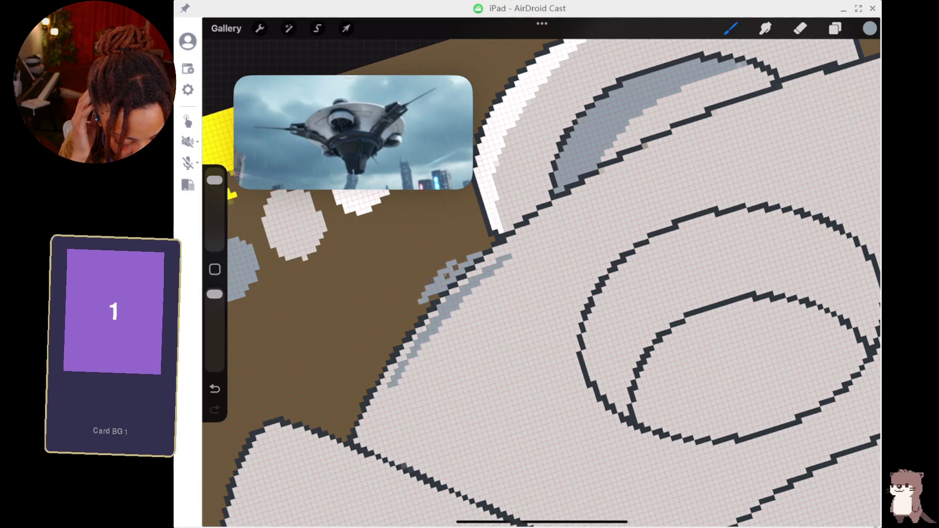
pyautogui.hotkey('ctrl', 'z')
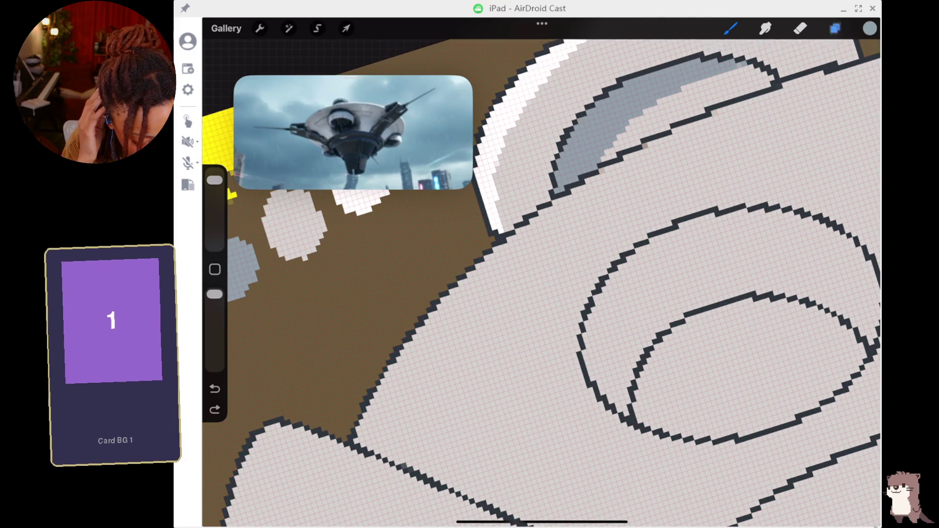
# - Select the layer mask, paint grey shading along the diagonal lower-left outline, then undo it
pyautogui.click(834, 28)
pyautogui.click(769, 162)
pyautogui.click(835, 28)
pyautogui.click(730, 28)
pyautogui.moveTo(488, 262); pyautogui.dragTo(422, 333)
pyautogui.moveTo(527, 239)
pyautogui.mouseDown()
pyautogui.moveTo(461, 302)
pyautogui.moveTo(465, 323)
pyautogui.mouseUp()
pyautogui.moveTo(499, 276)
pyautogui.mouseDown()
pyautogui.moveTo(416, 364)
pyautogui.moveTo(384, 415)
pyautogui.mouseUp()
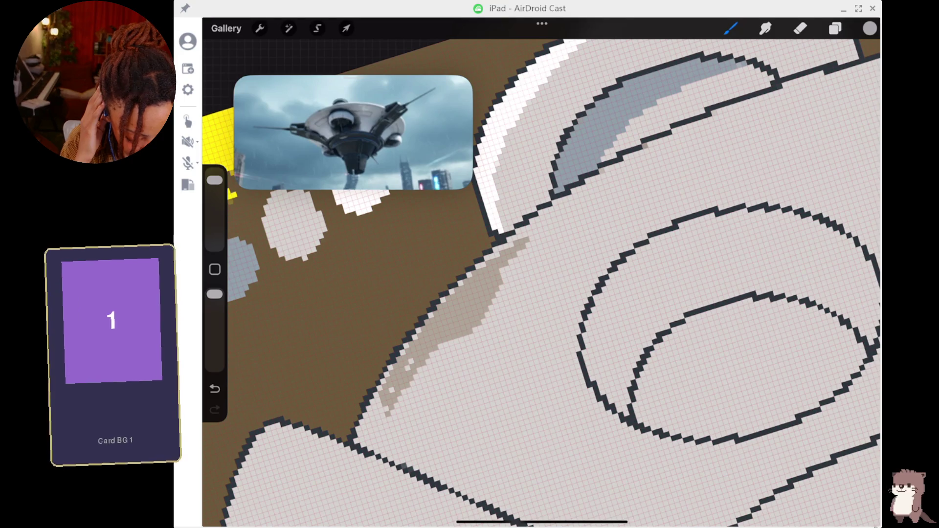
pyautogui.hotkey('ctrl', 'z')
pyautogui.hotkey('ctrl', 'z')
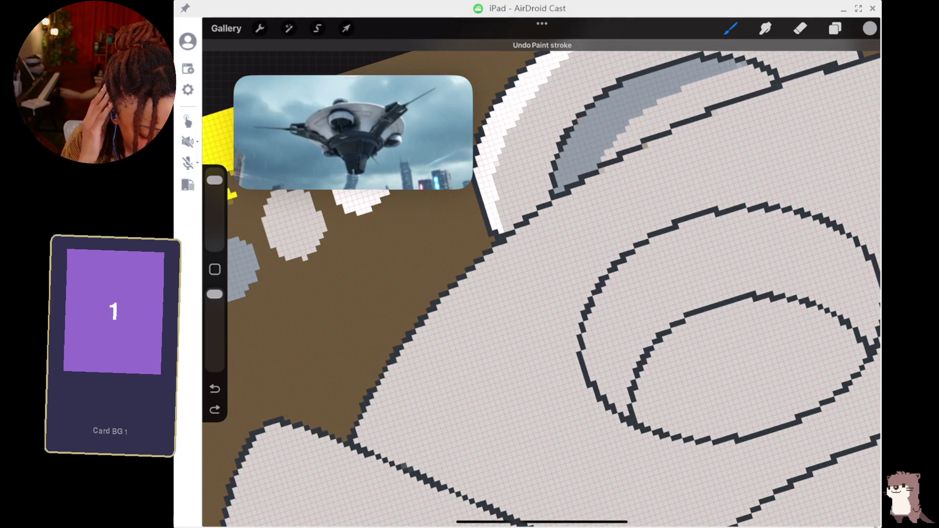
pyautogui.click(835, 27)
pyautogui.hotkey('ctrl', 'z')
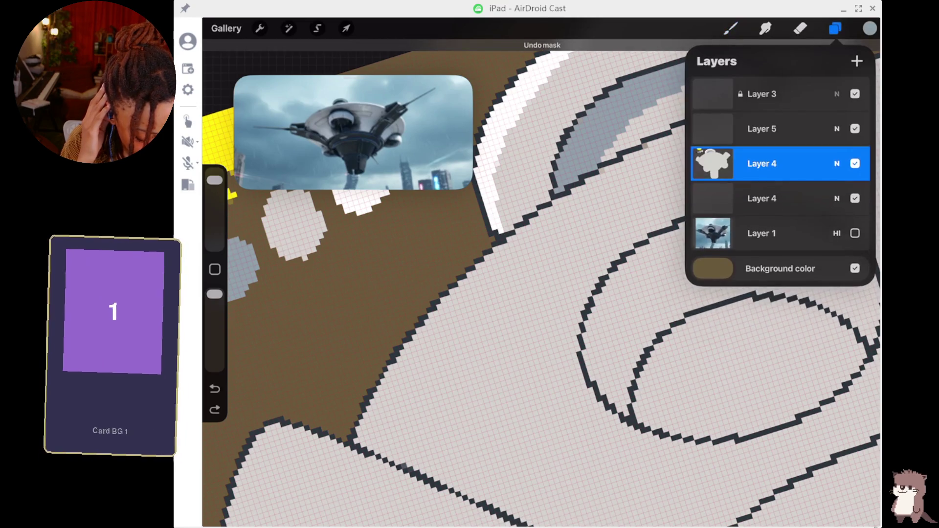
# - Remove the layer mask from the filled Layer 4 and dismiss its options
pyautogui.click(762, 163)
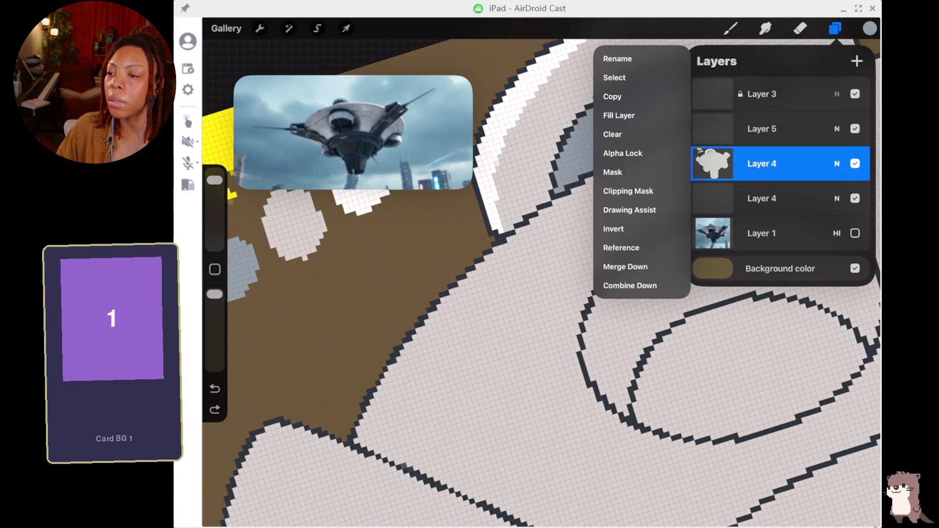
pyautogui.press('Escape')
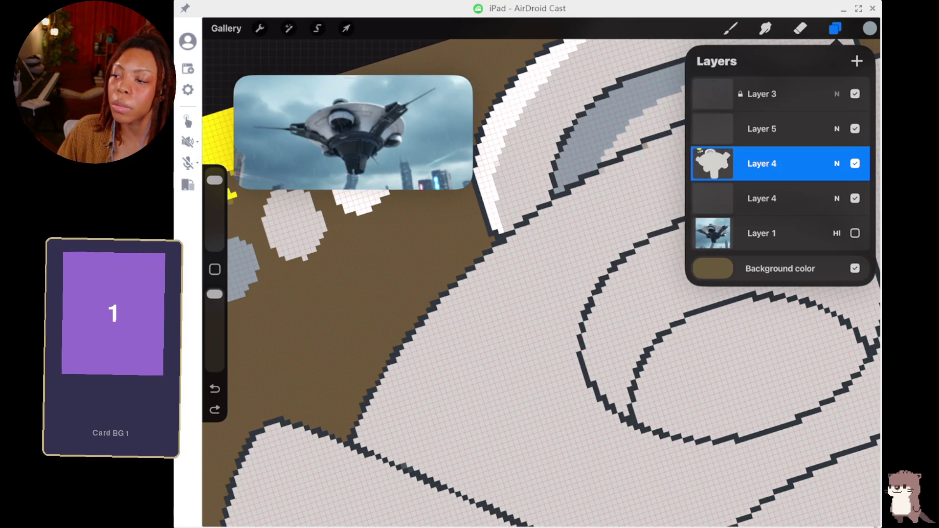